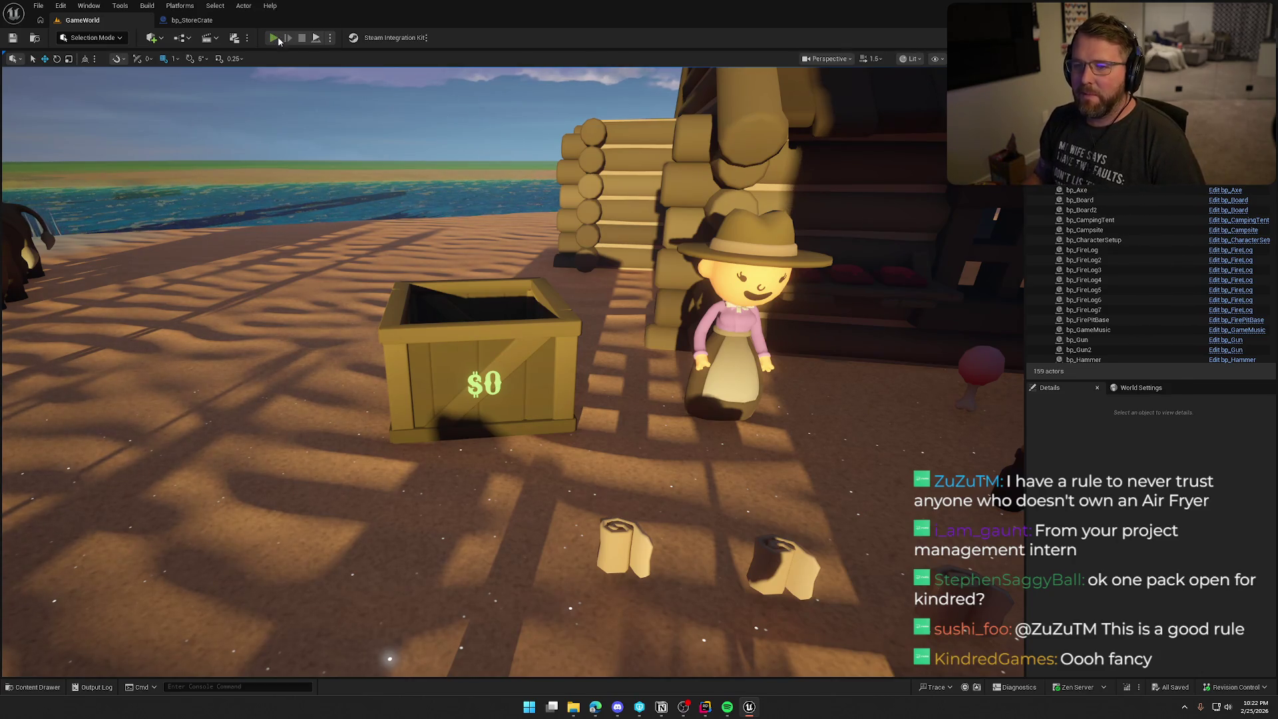
- Start playing the level and drop the held money bag into the store crate
left_click(274, 38)
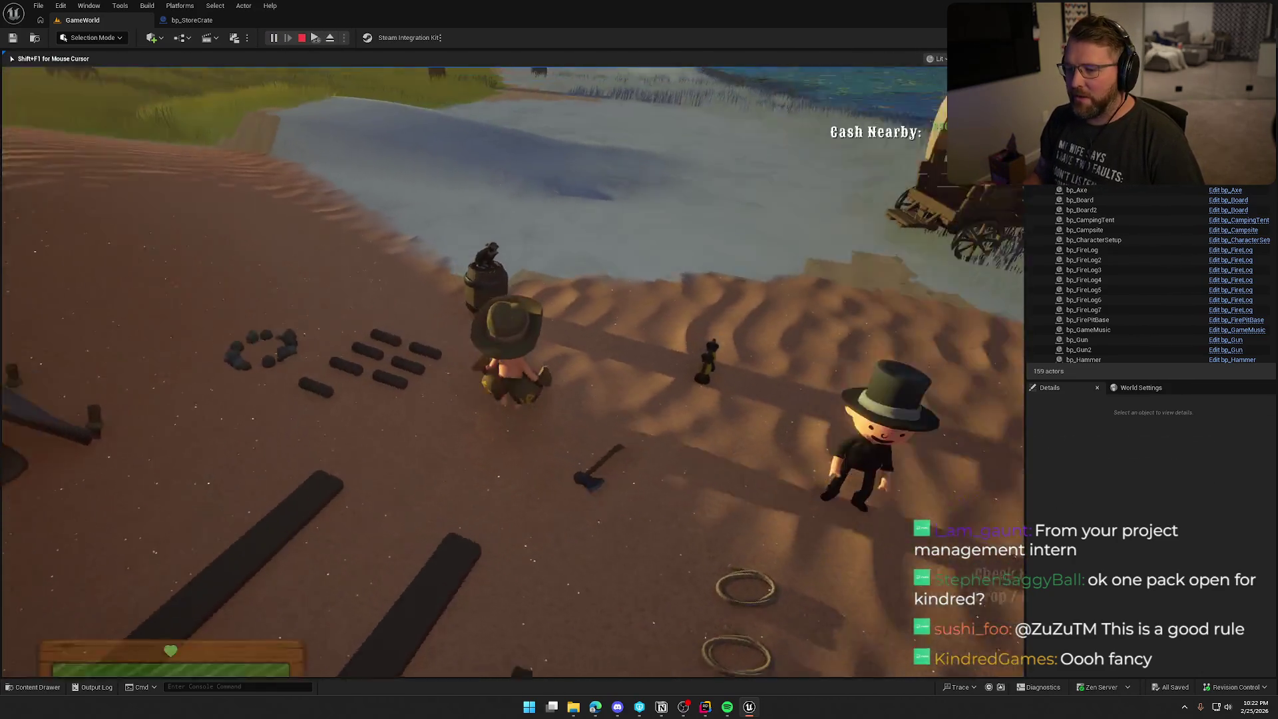
key("w")
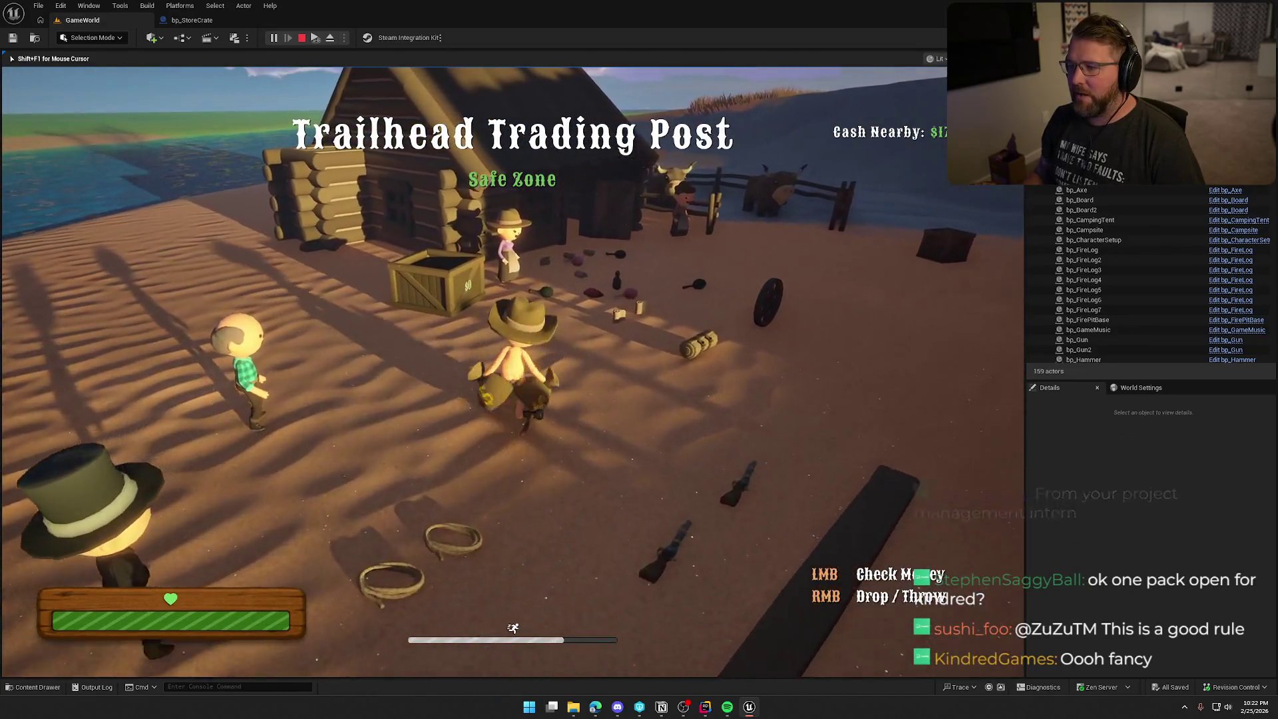
key("w")
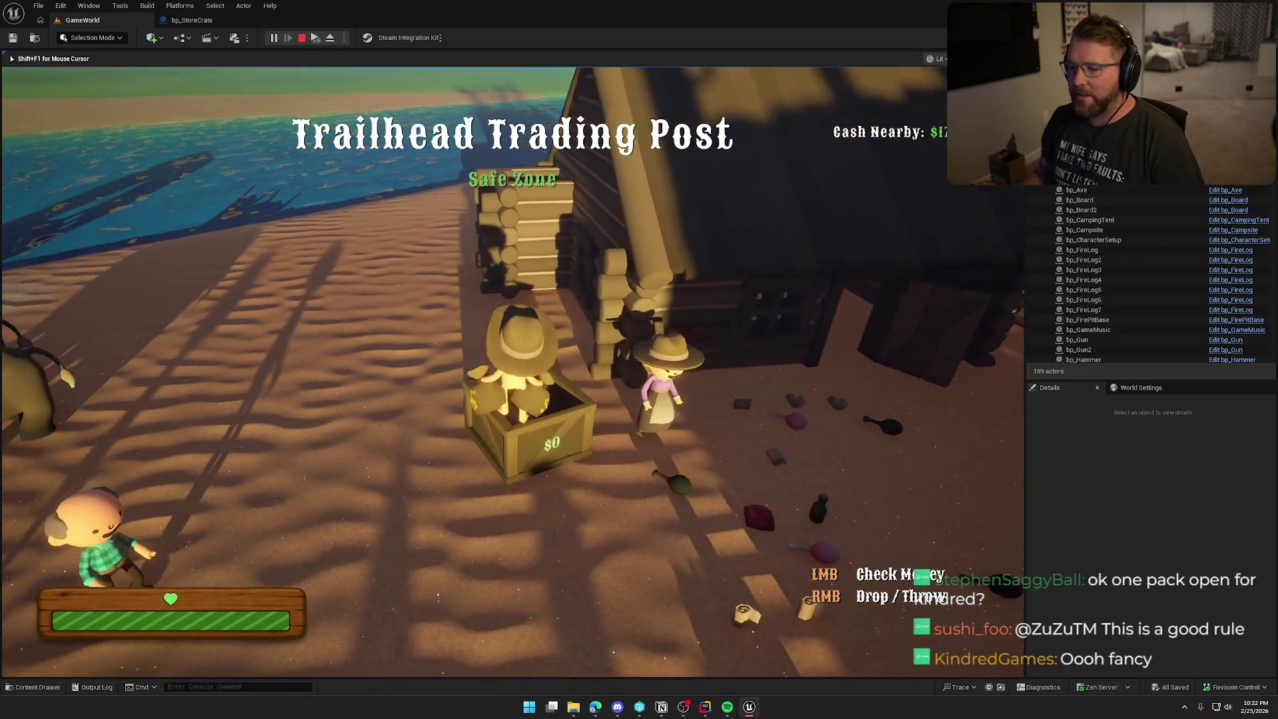
right_click(512, 371)
key("w")
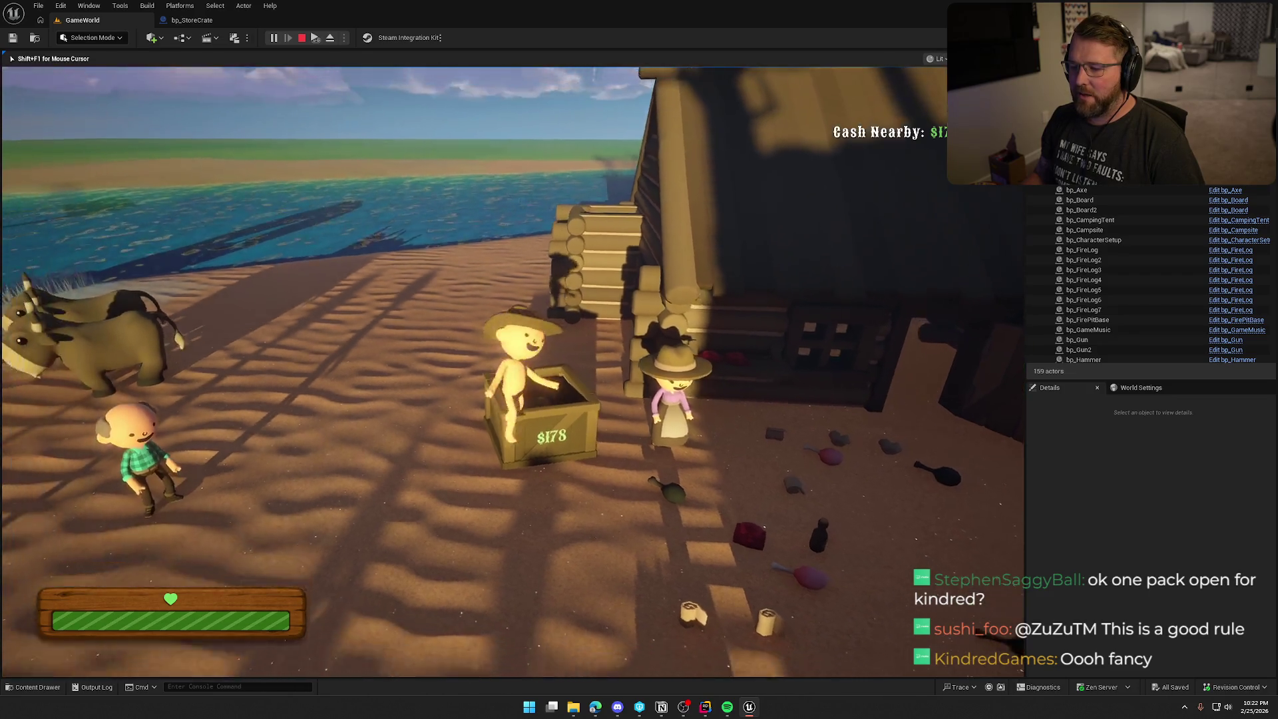
key("w")
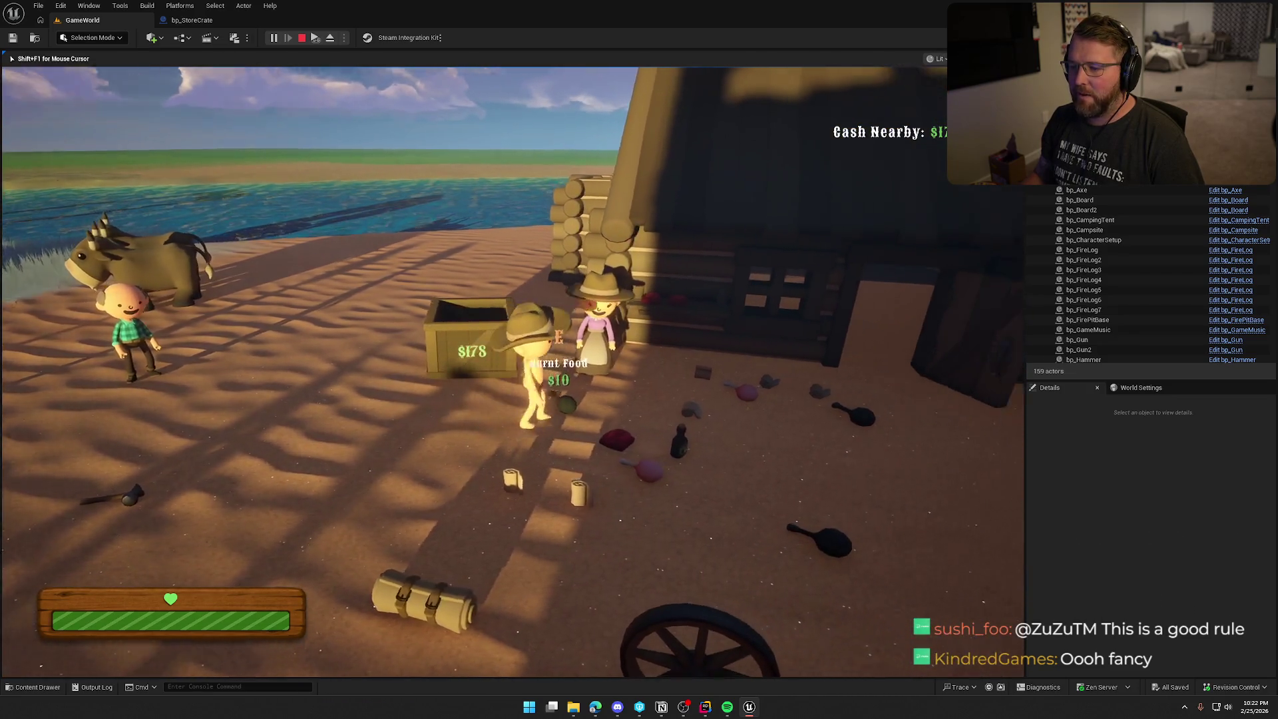
- Retrieve the ejected money bag, set it on the ground, and drop a gun into the crate
key("s")
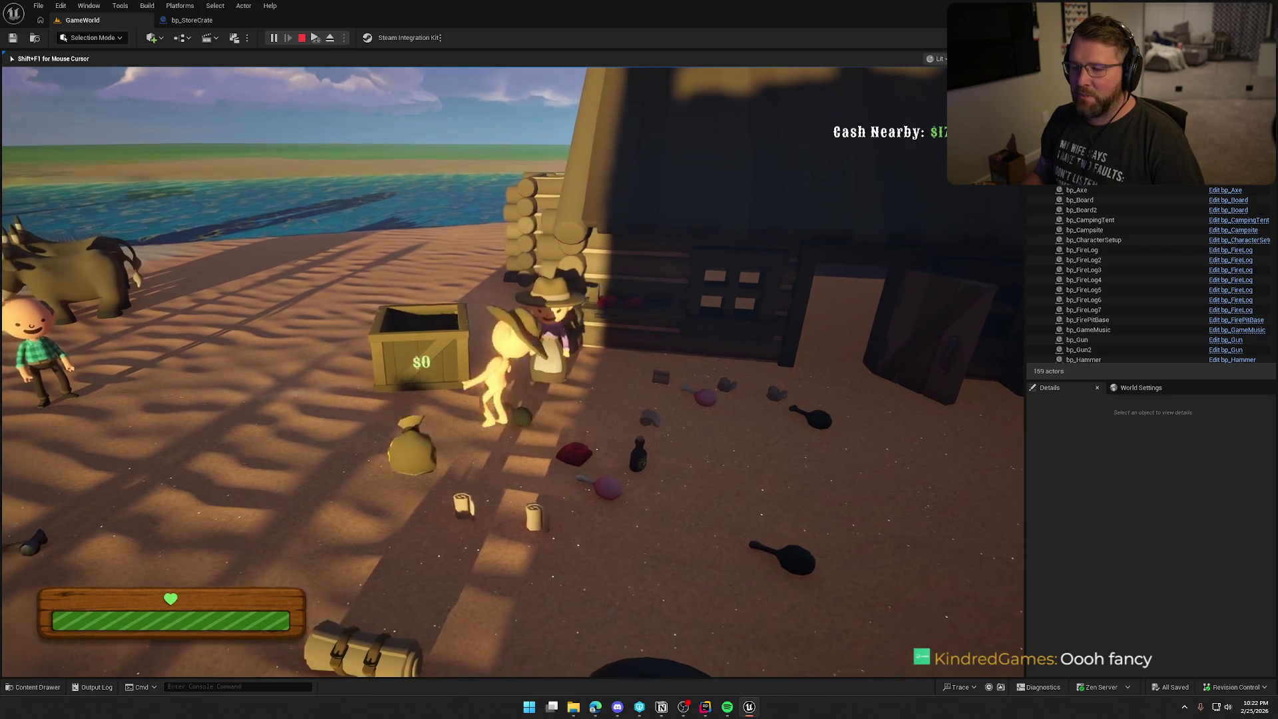
key("e")
key("s")
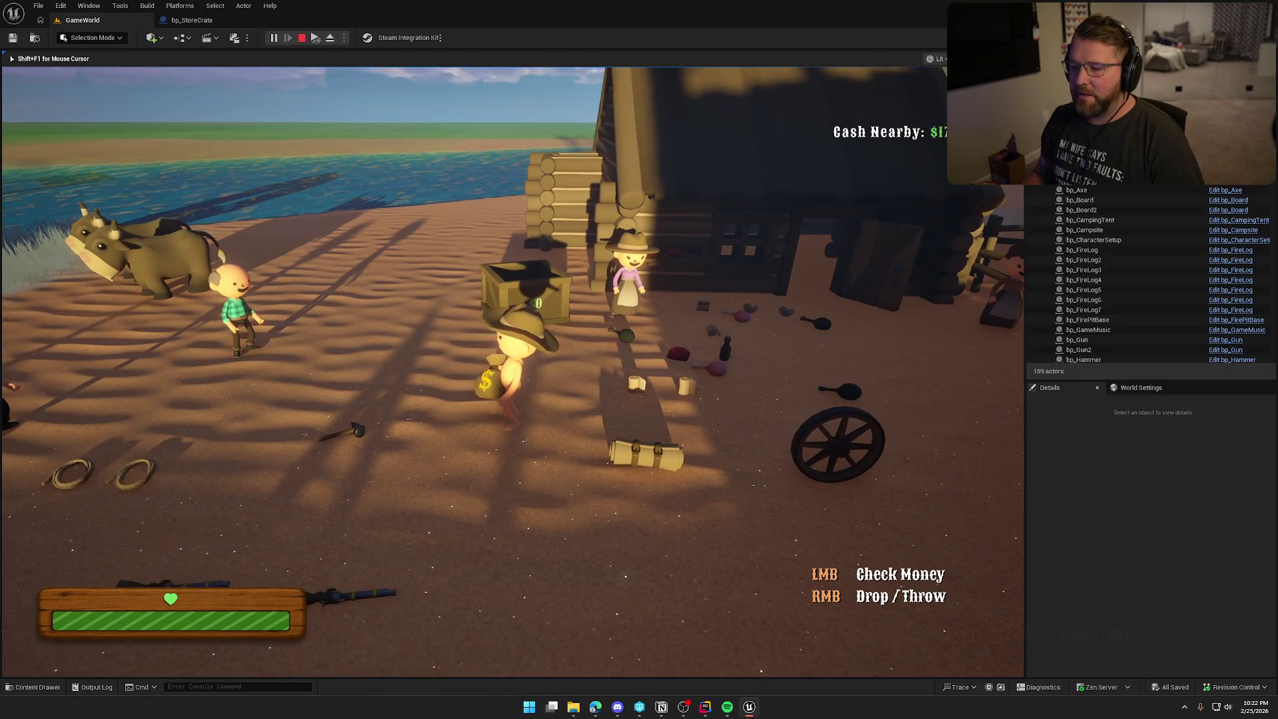
right_click(512, 372)
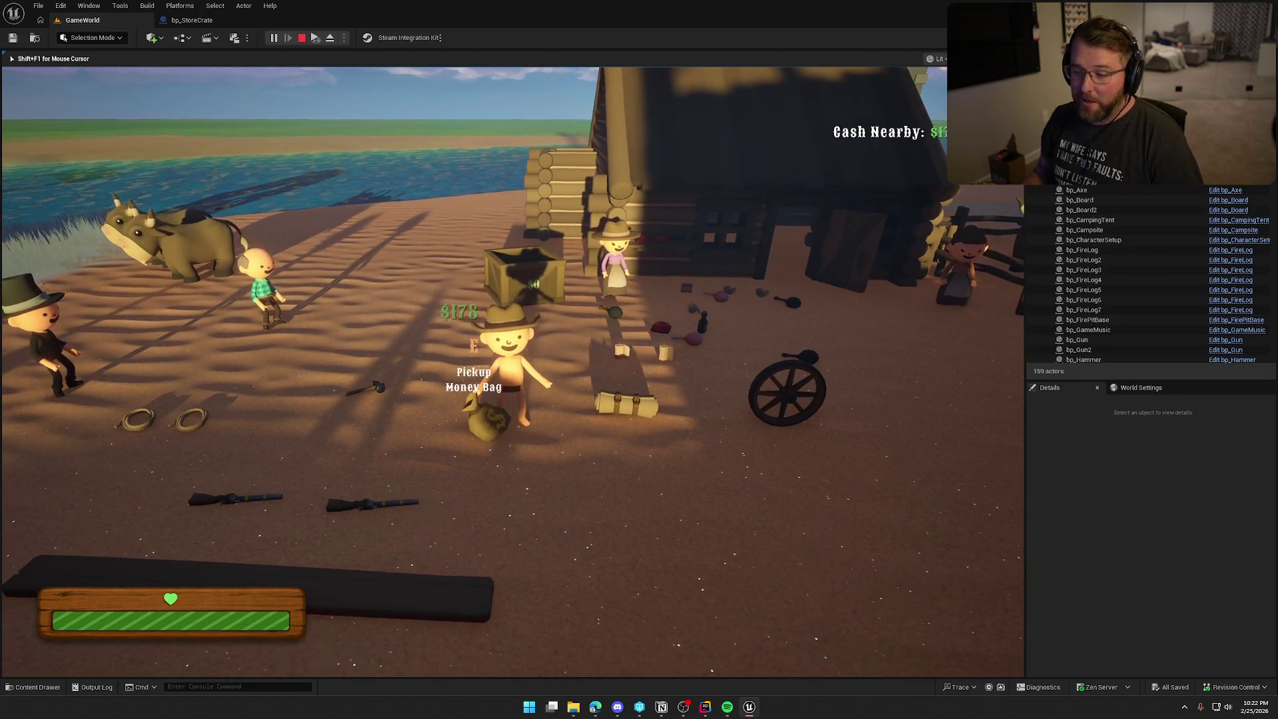
key("w")
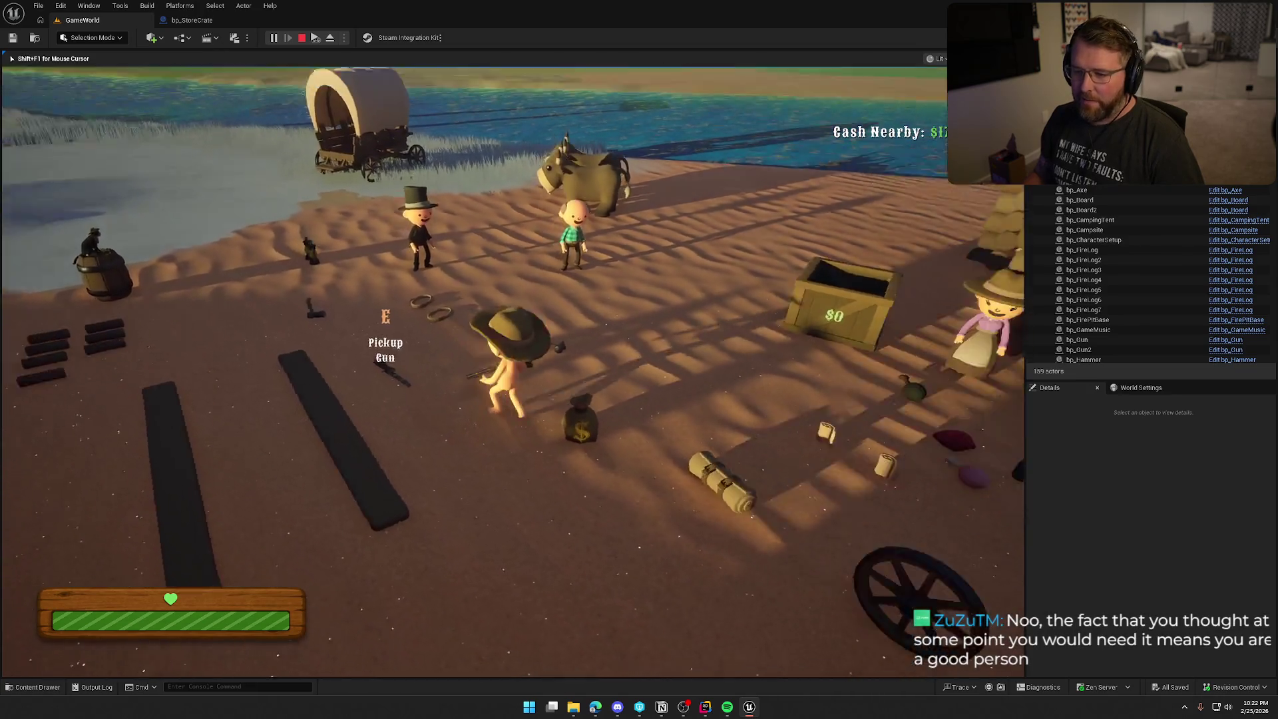
key("e")
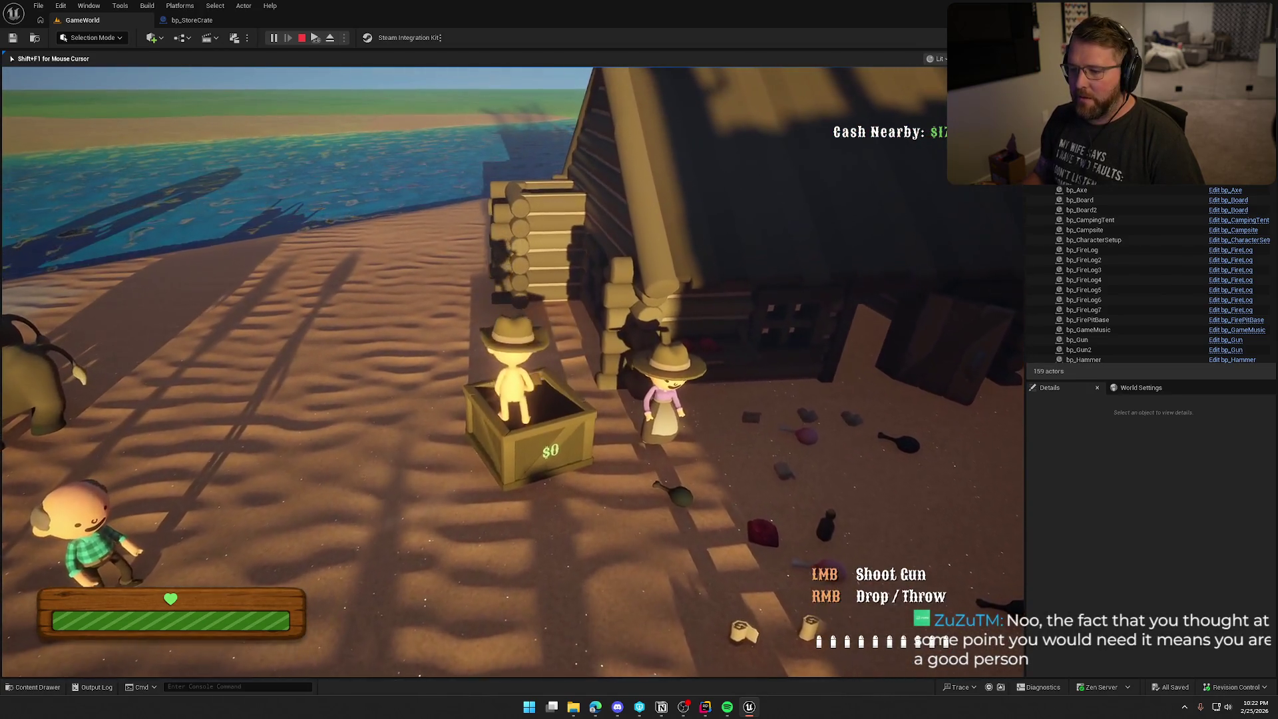
right_click(513, 371)
key("a")
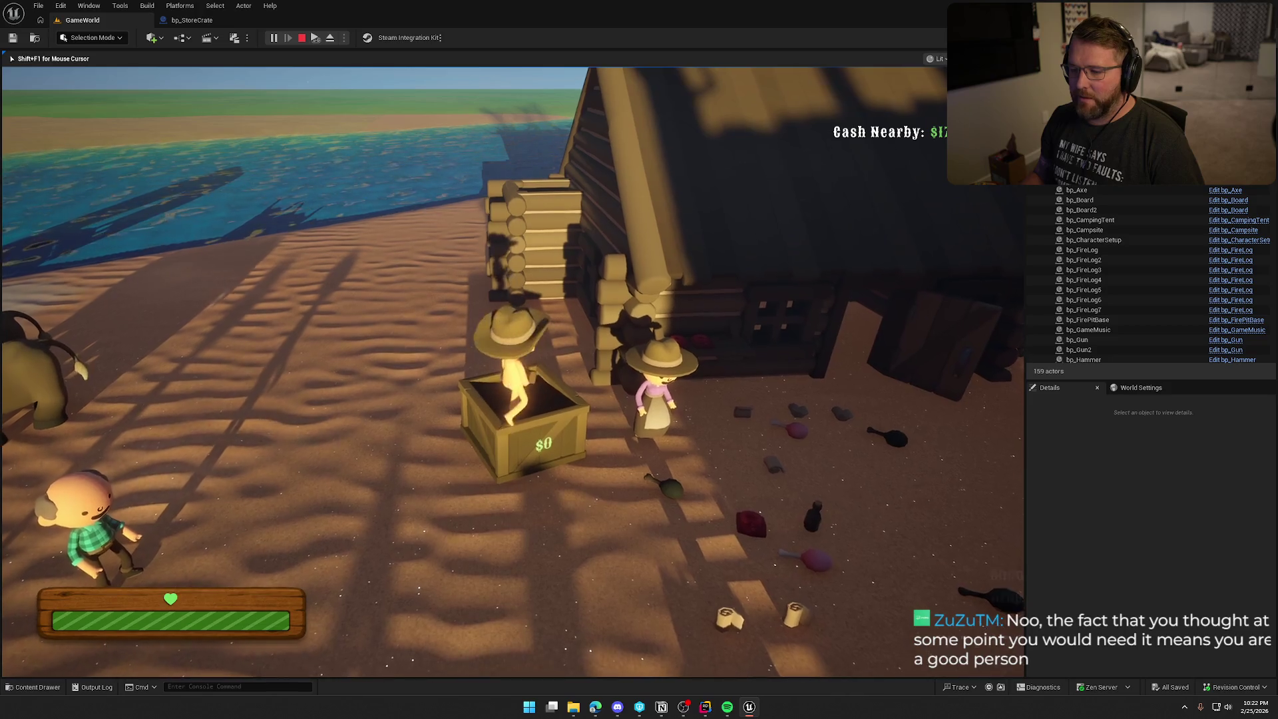
key("s")
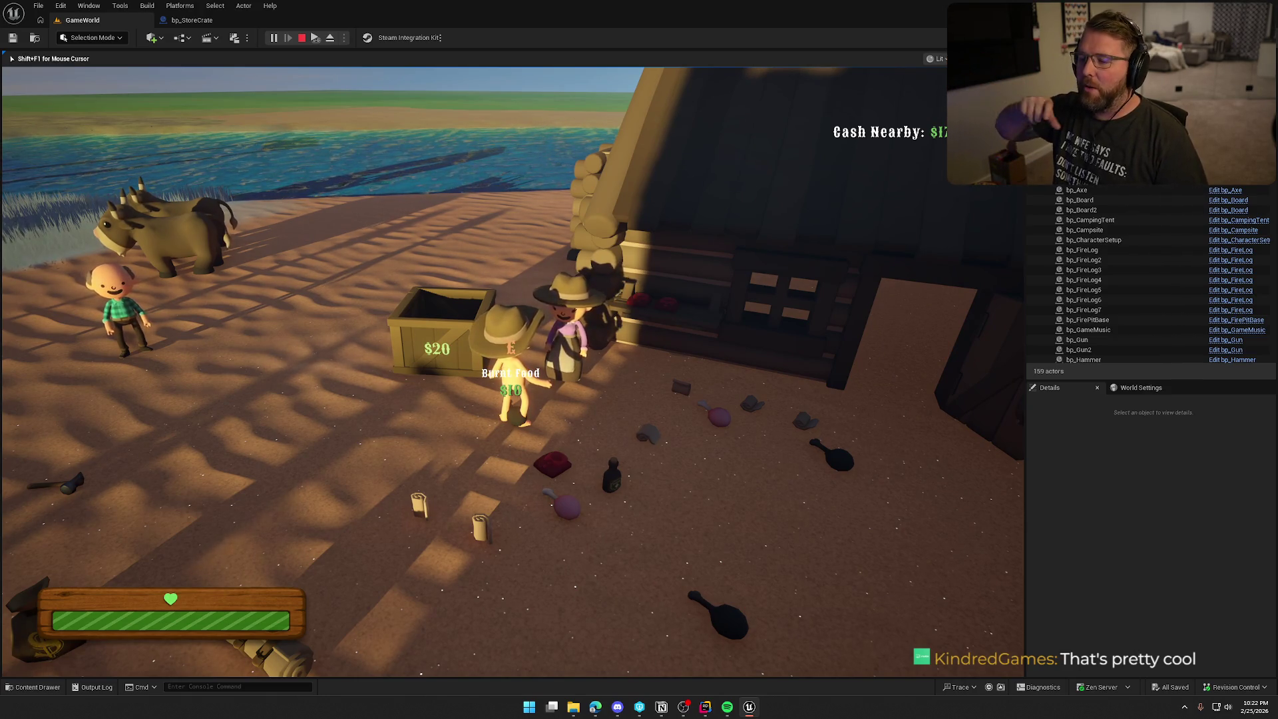
- Fetch a log from the boards on the sand and throw it into the store crate
key("s")
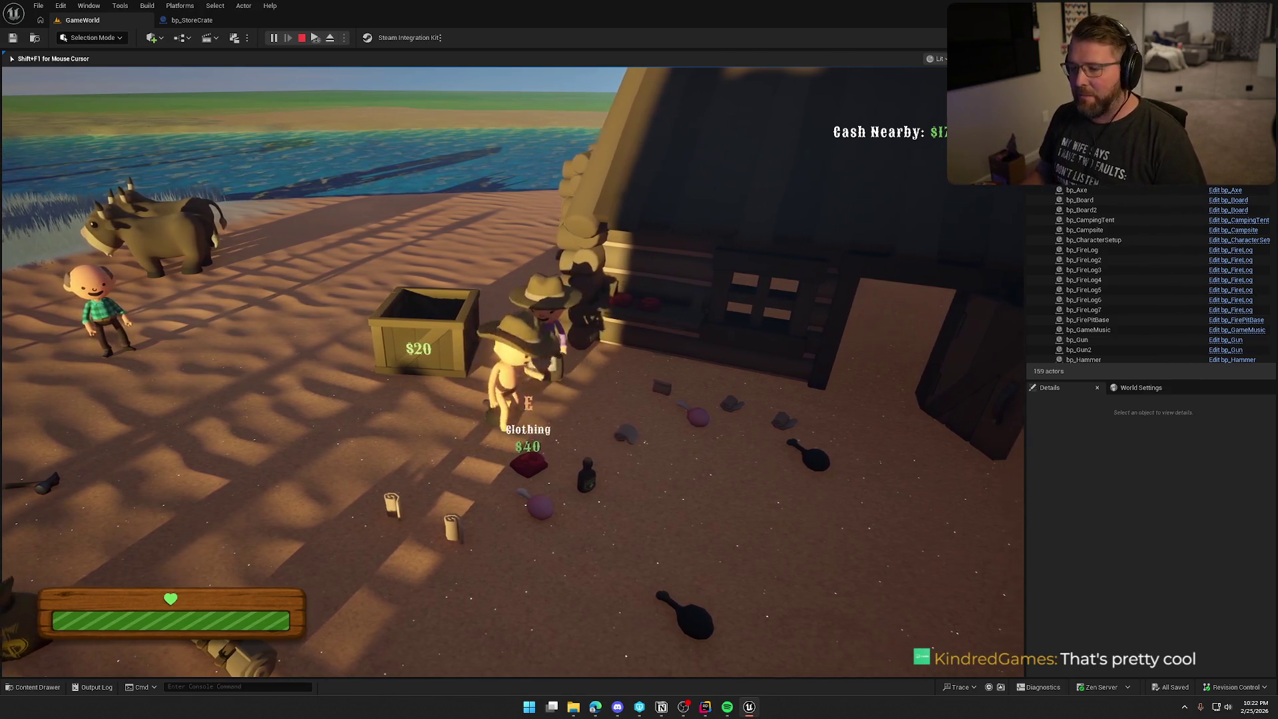
key("a")
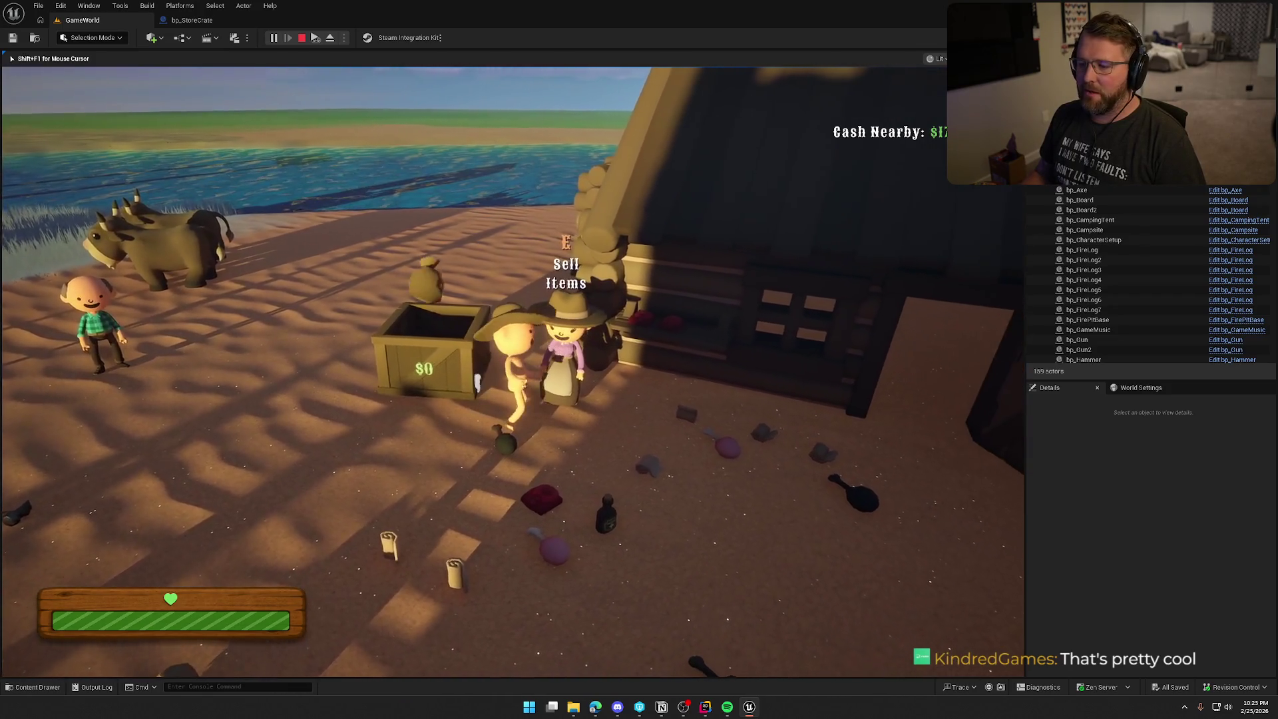
key("s")
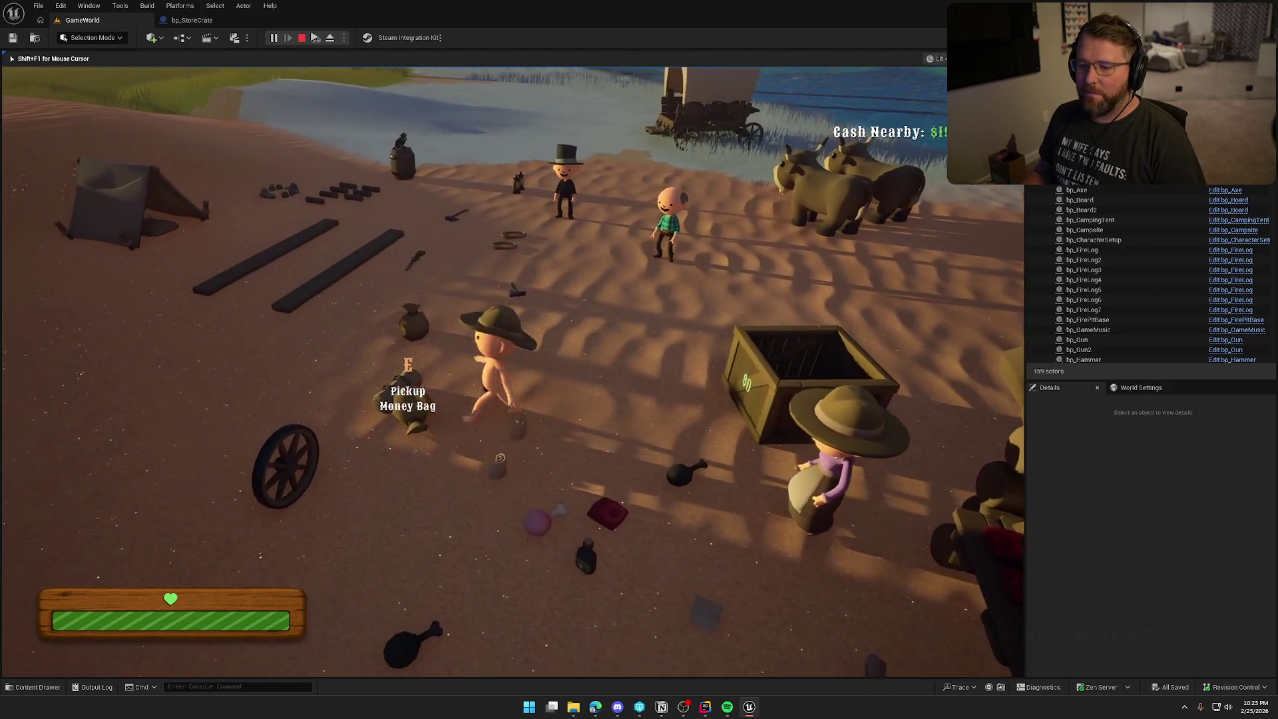
key("w")
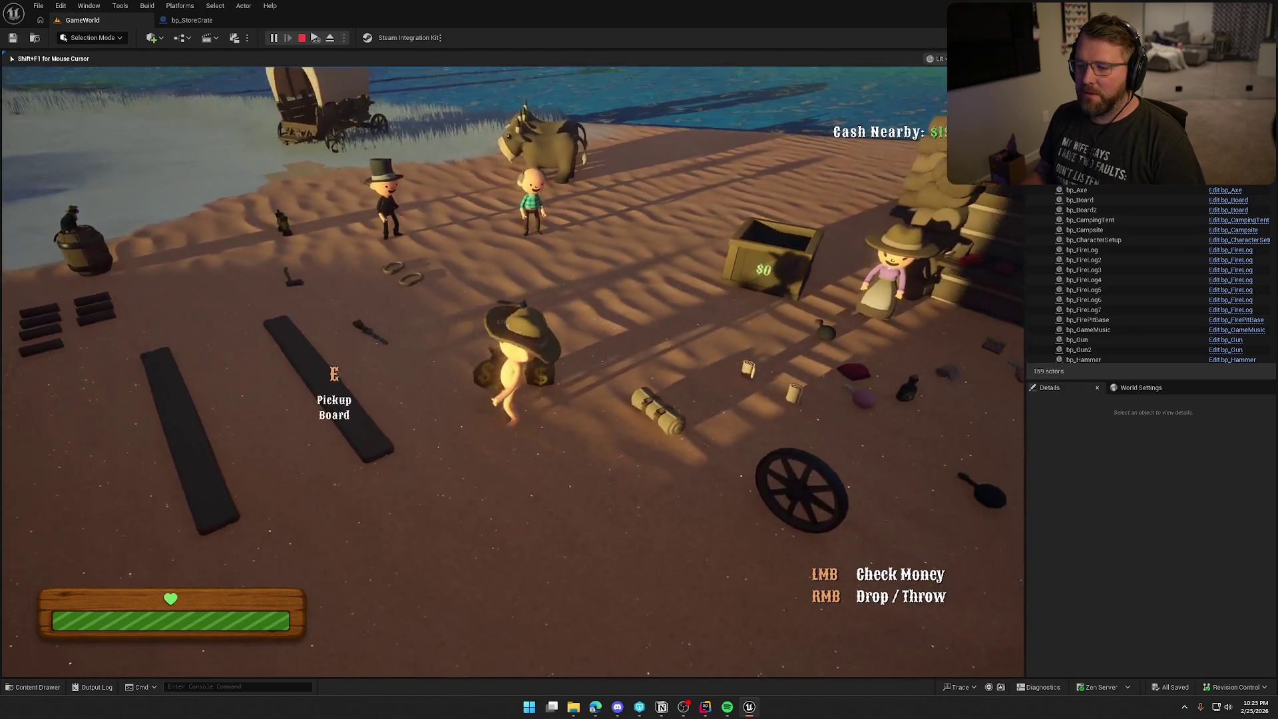
key("w")
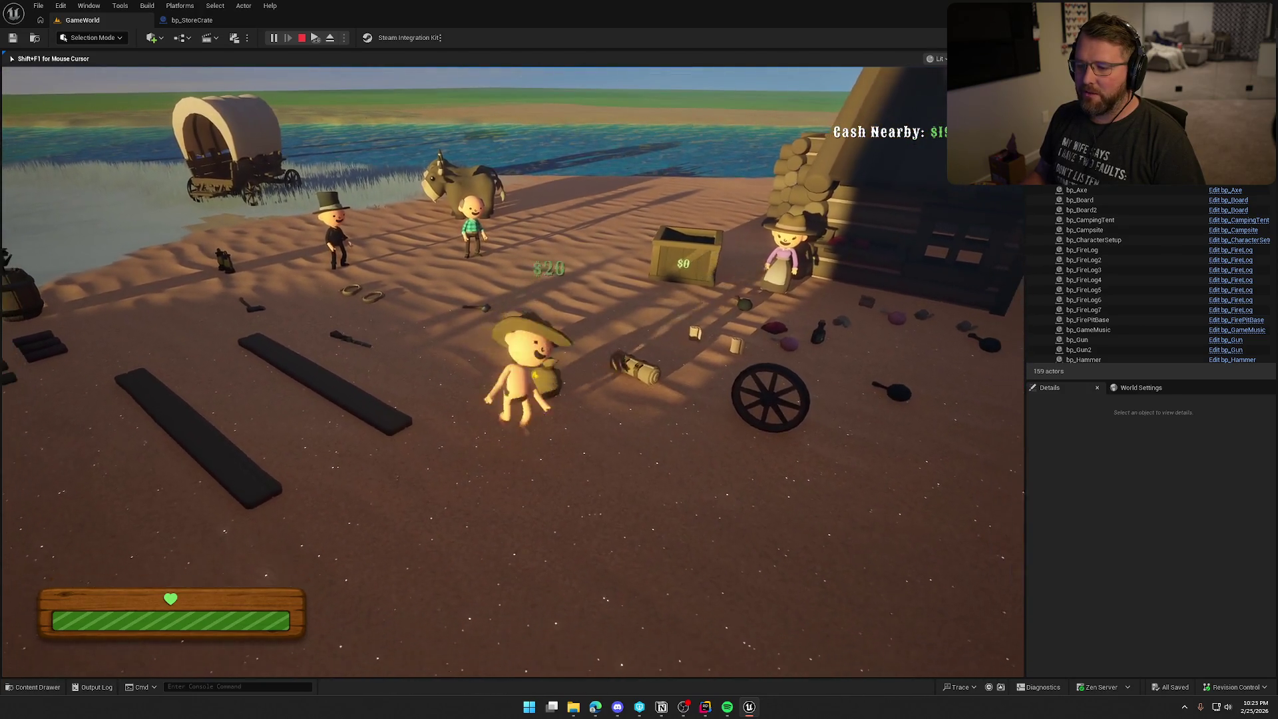
key("w")
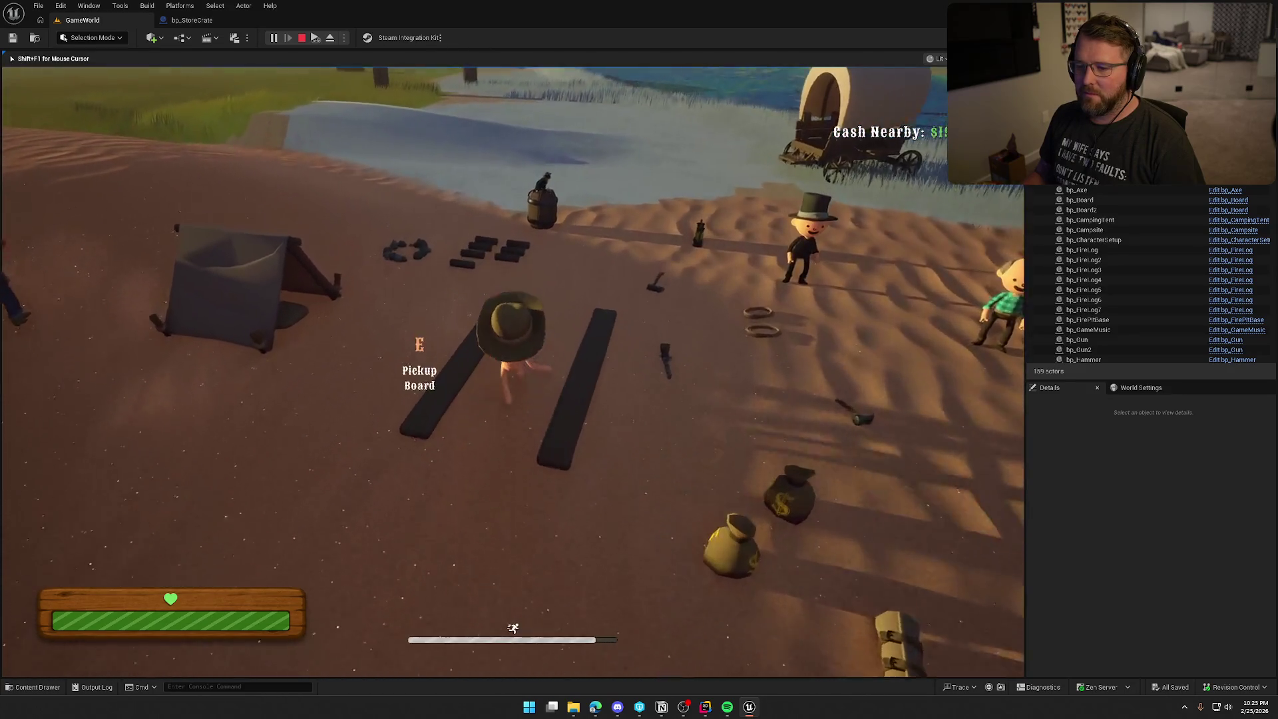
key("e")
key("w")
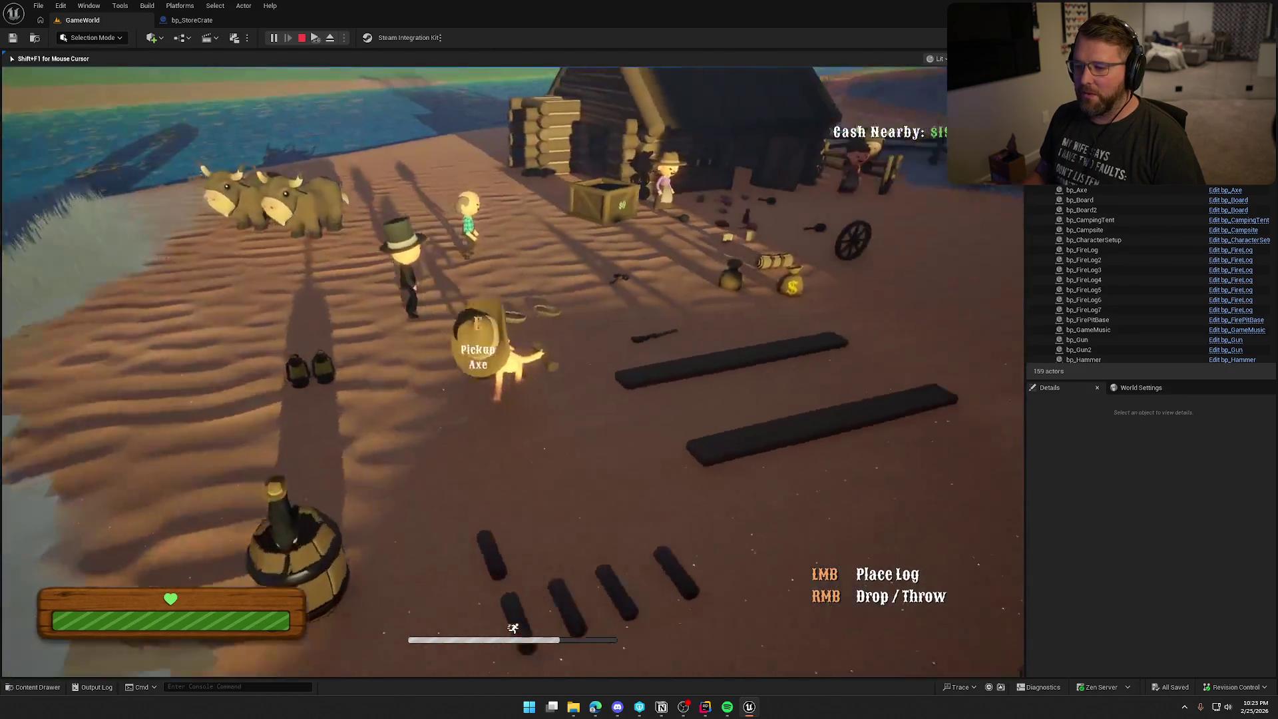
key("w")
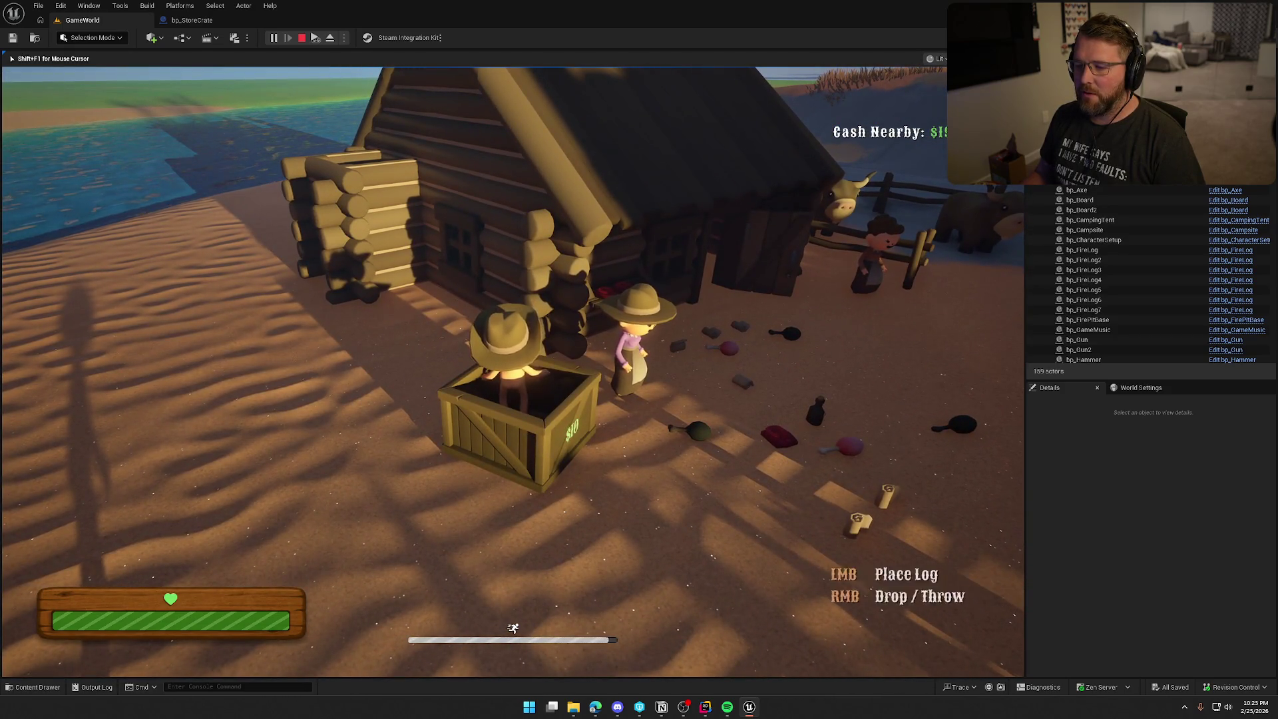
key("s")
right_click(513, 371)
- Sell a second log in the crate, walk away so it pays out money bags, then stop play
key("w")
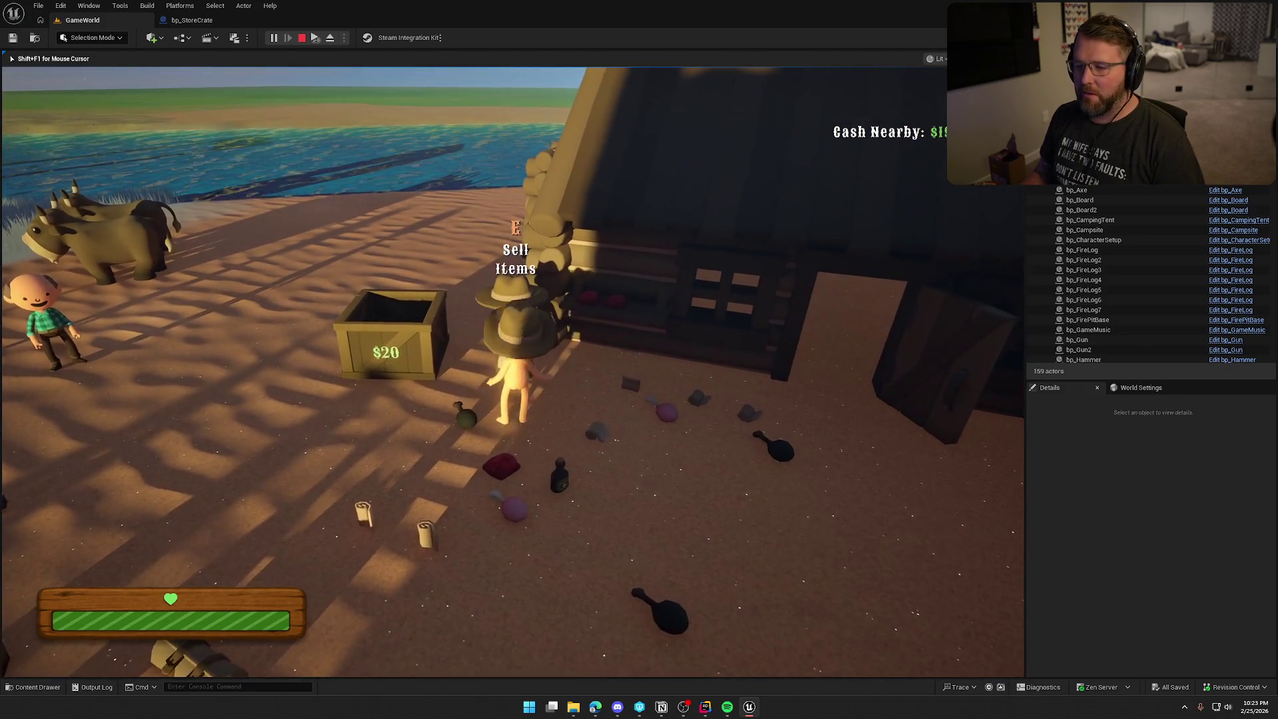
key("w")
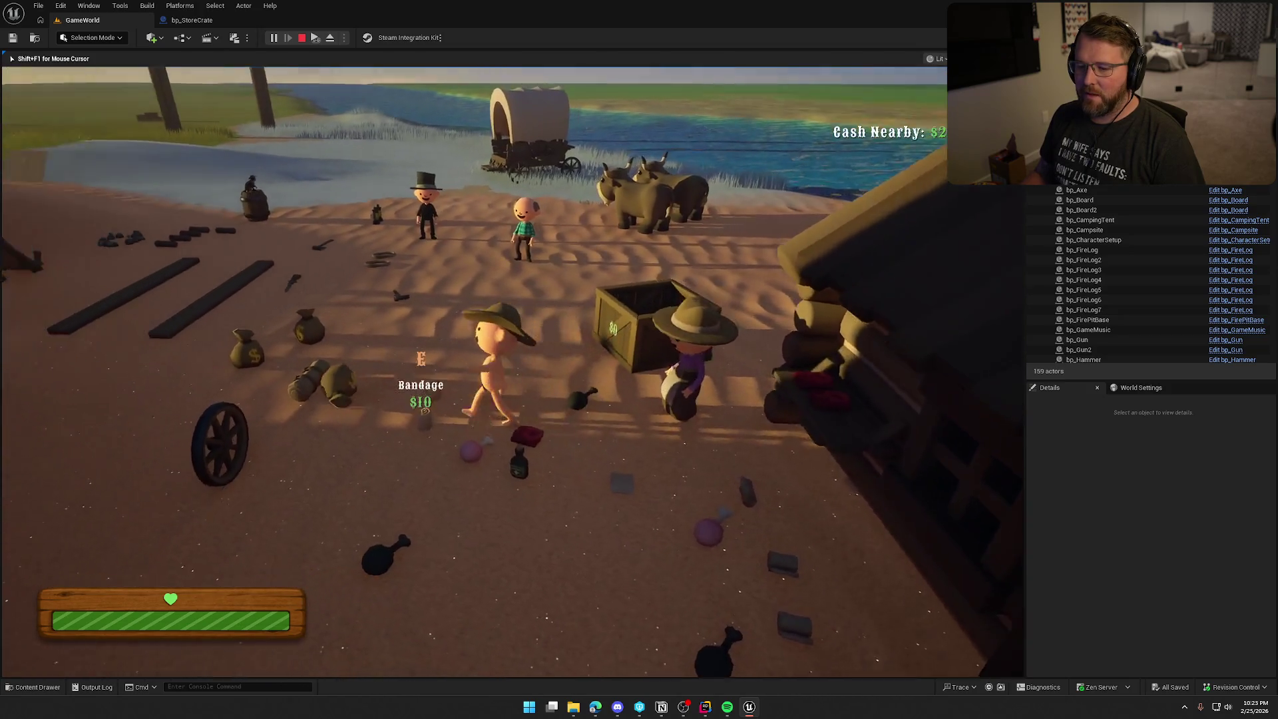
key("shift+w")
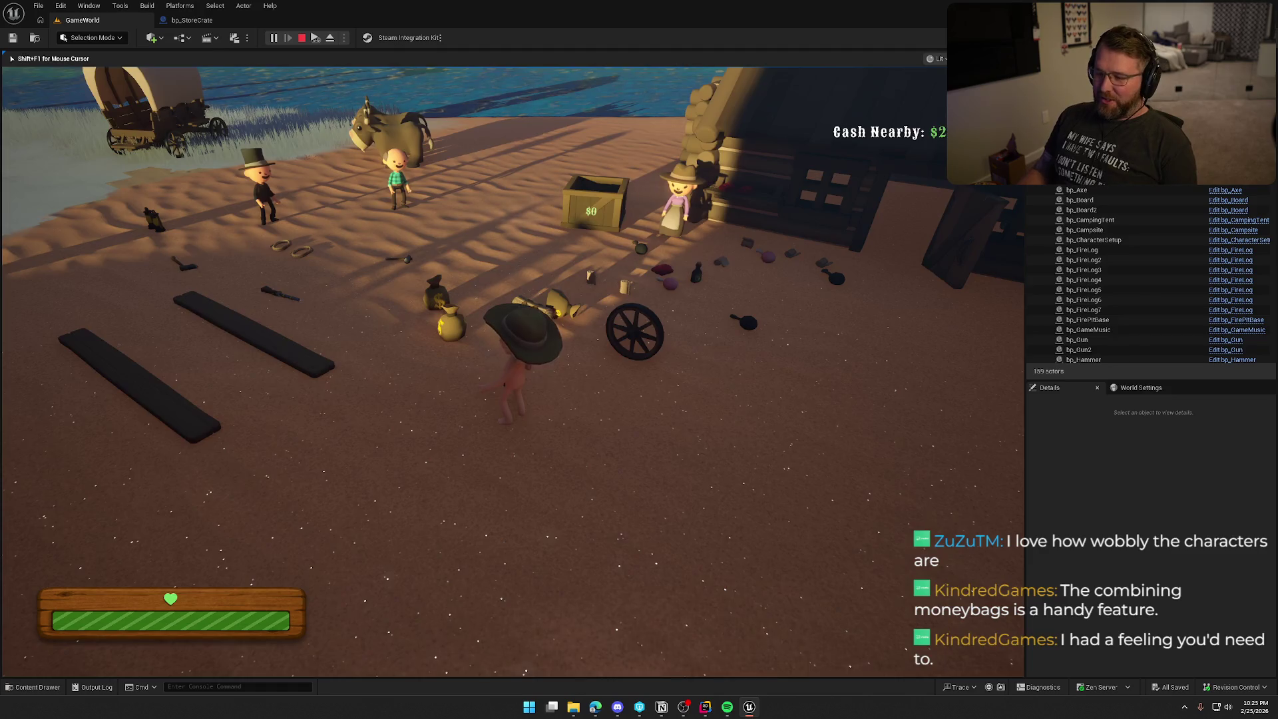
key("shift+w")
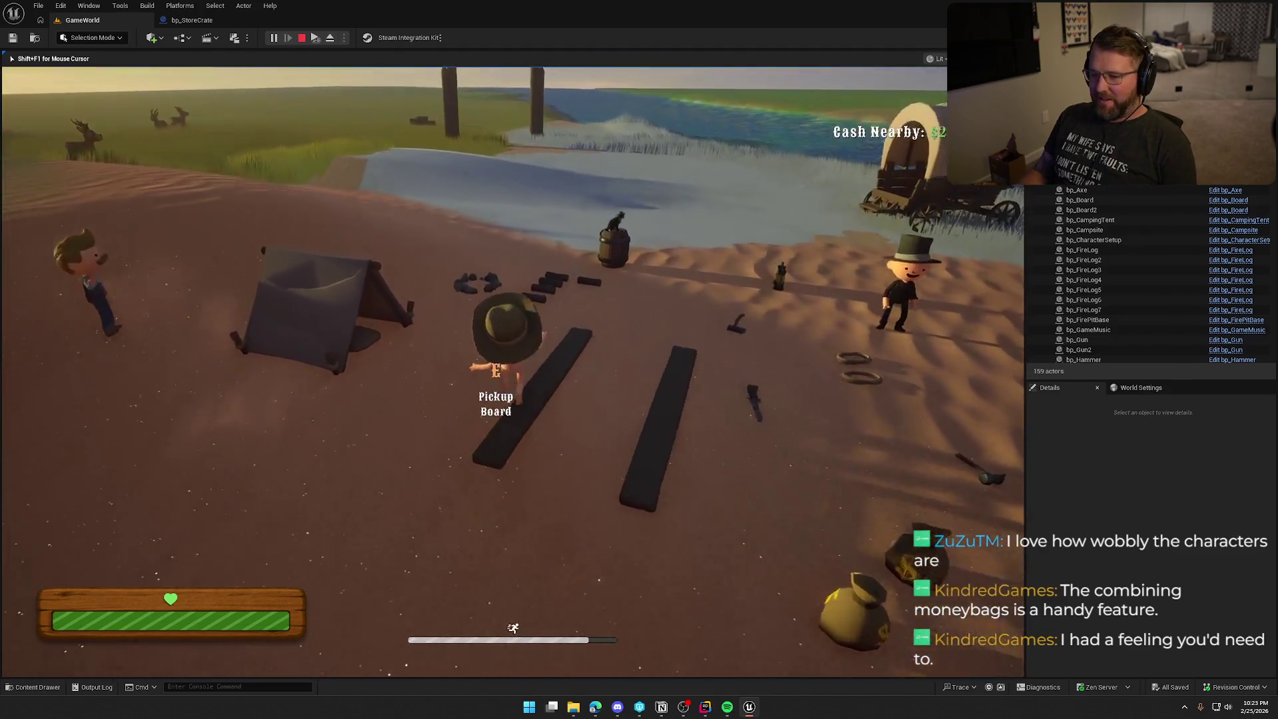
key("shift+w")
key("e")
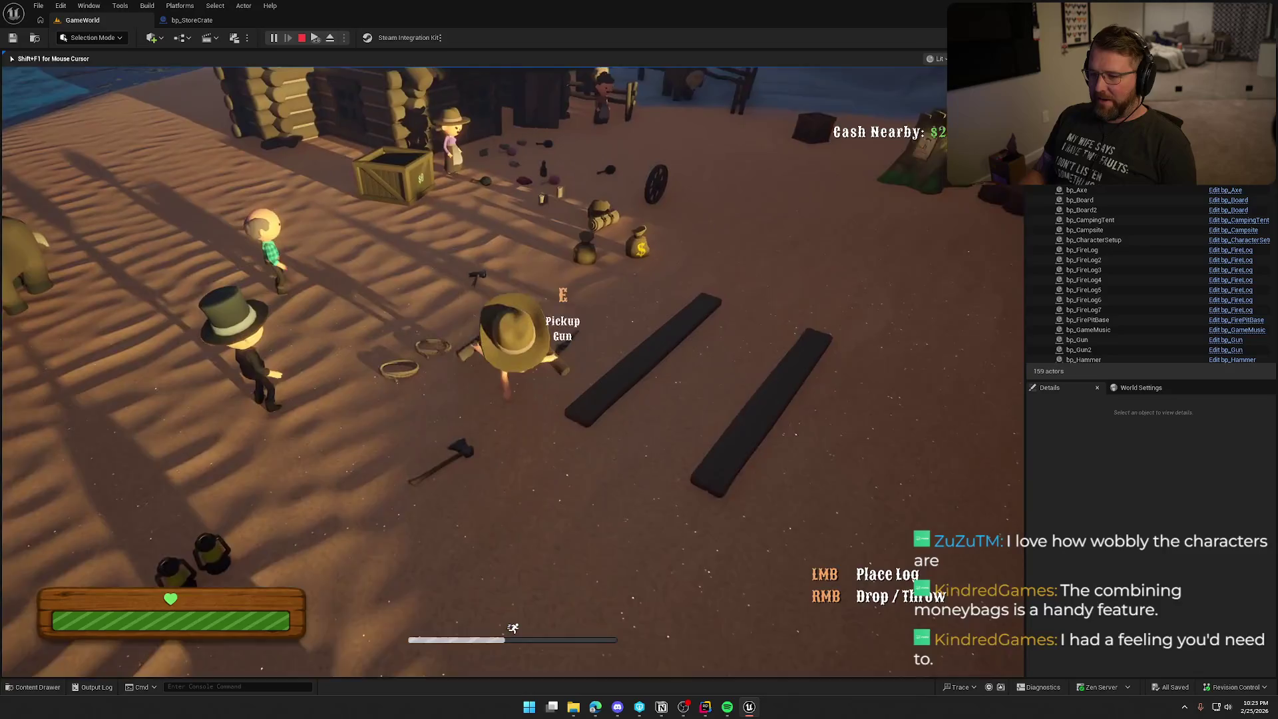
key("w")
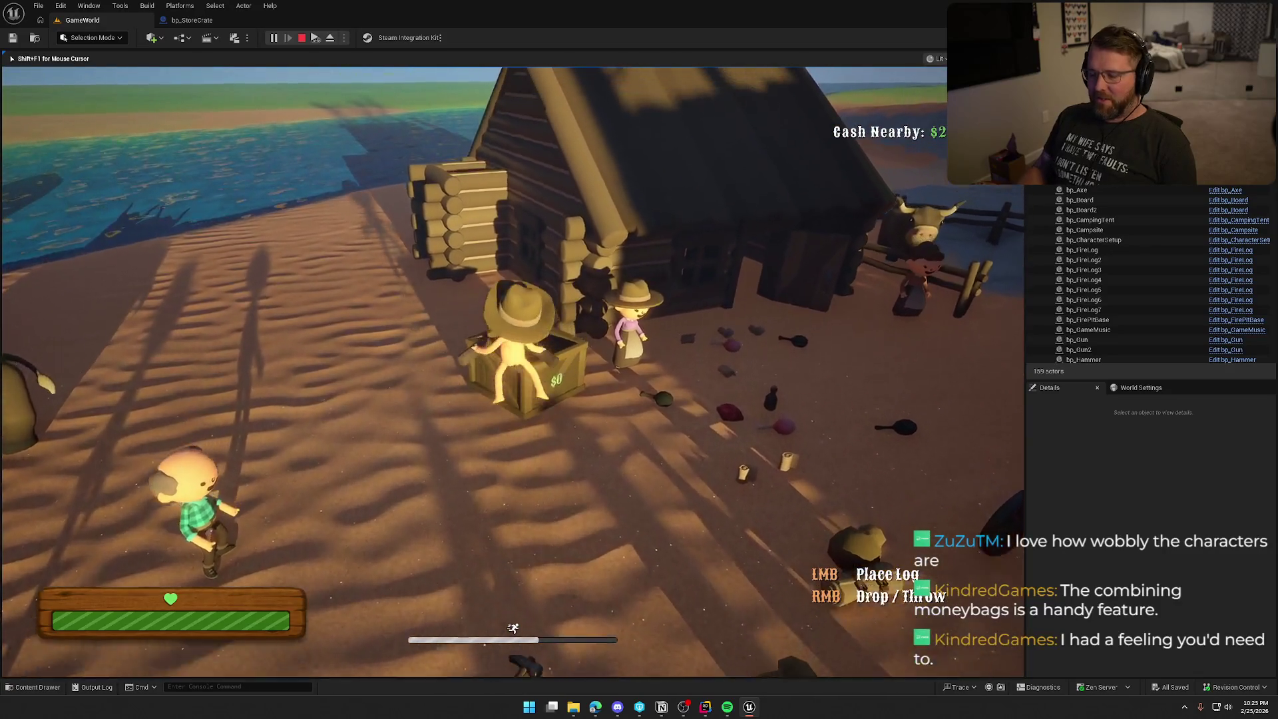
key("s")
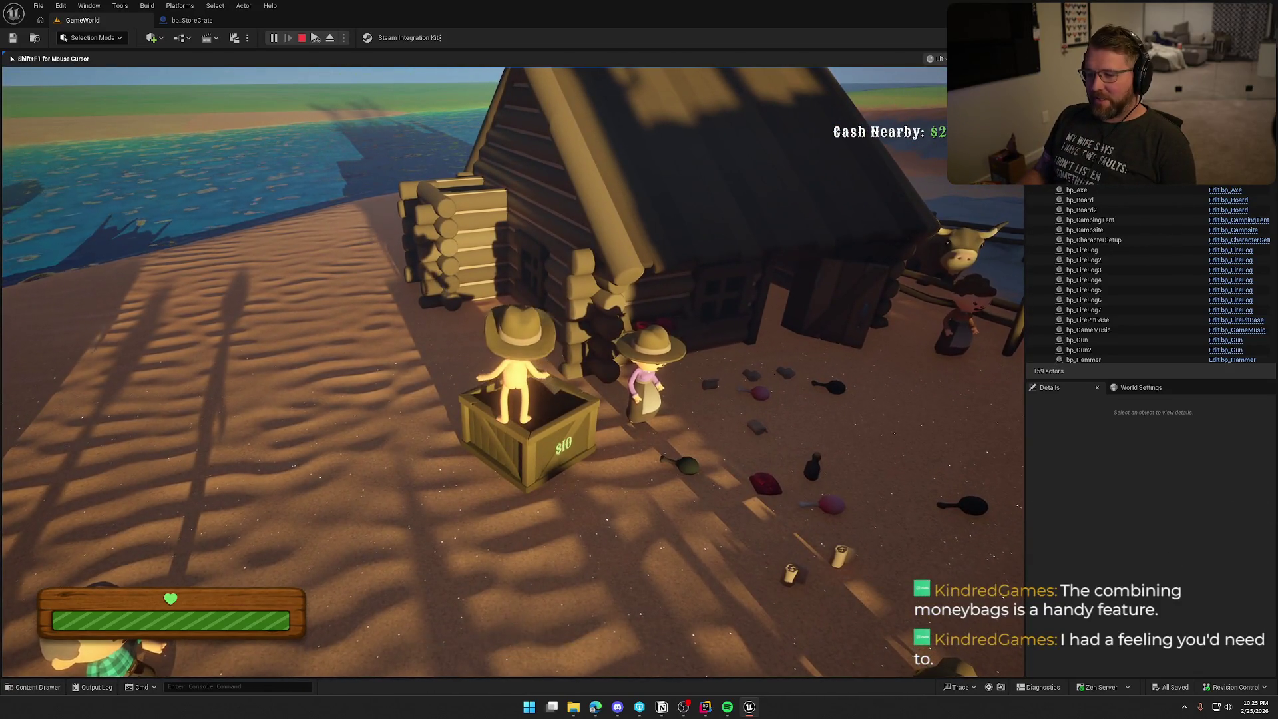
key("shift+w")
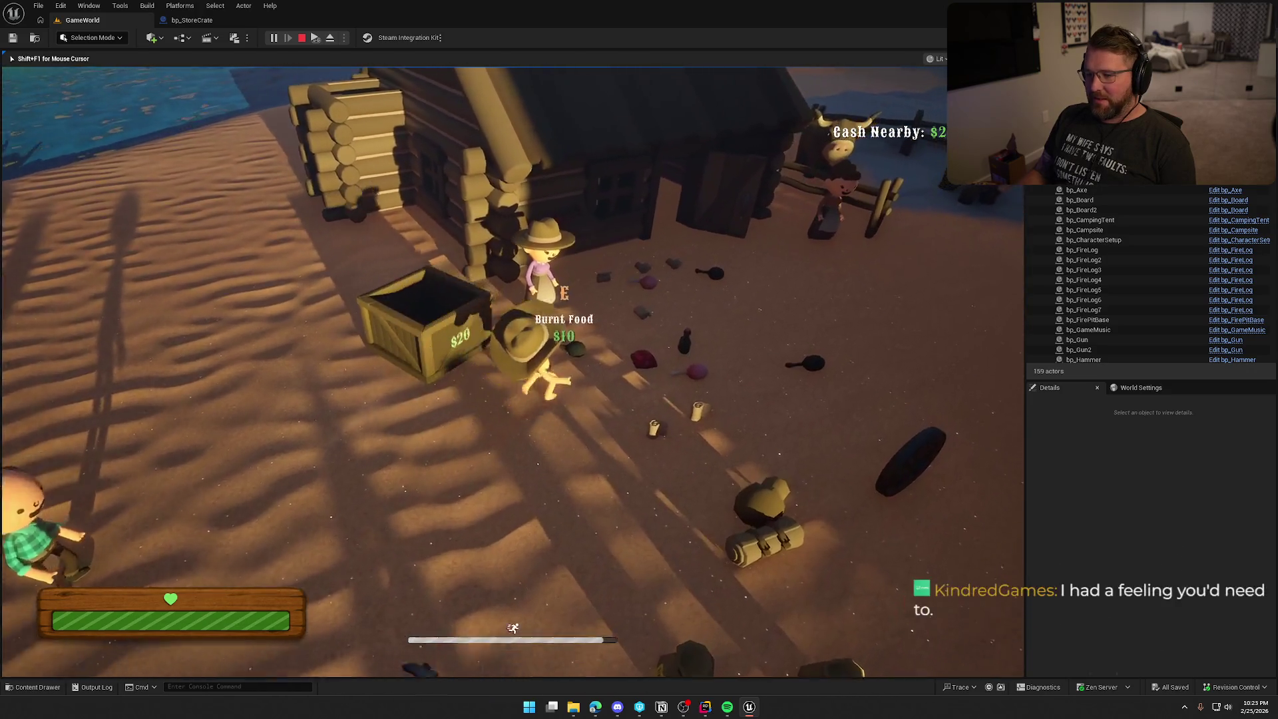
key("w")
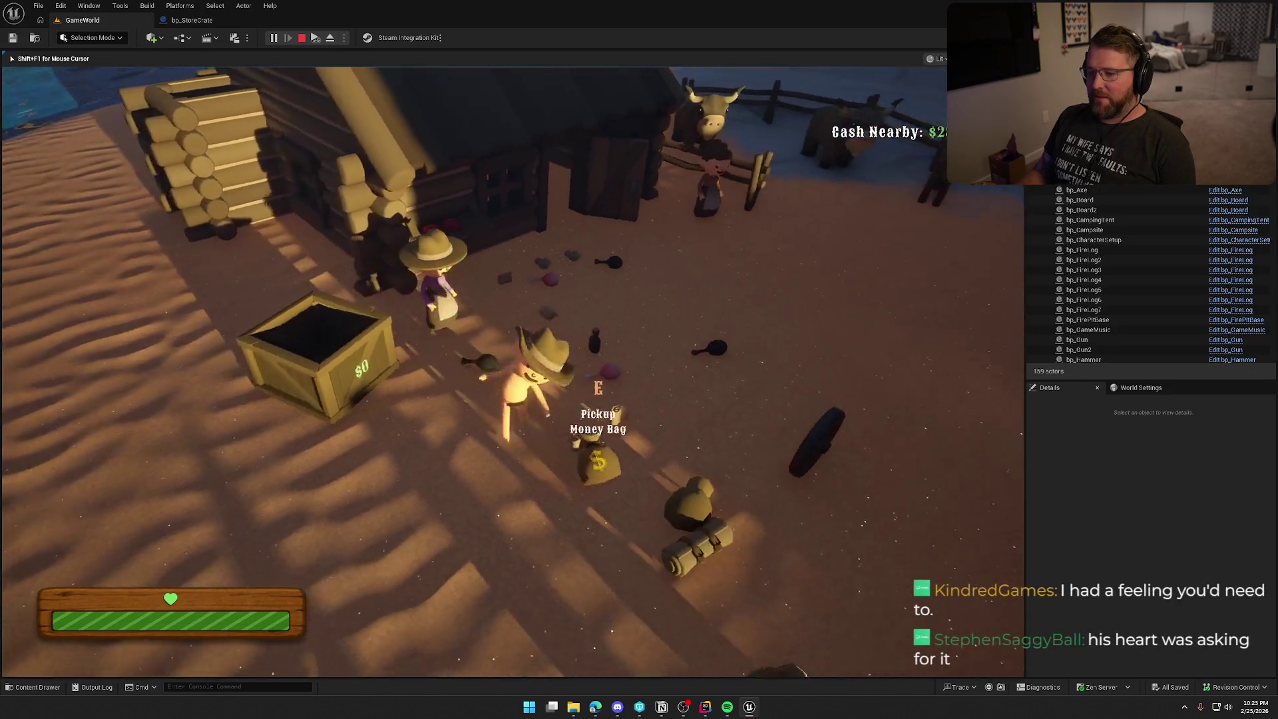
key("shift+w")
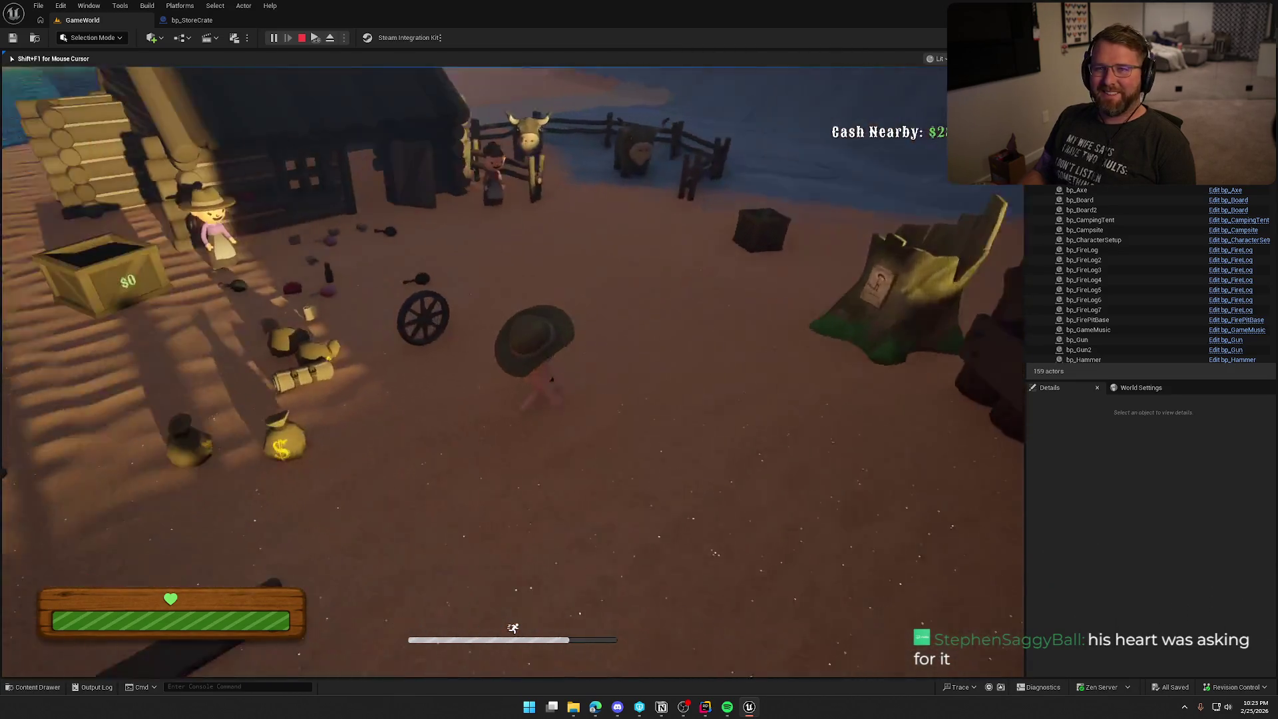
key("Escape")
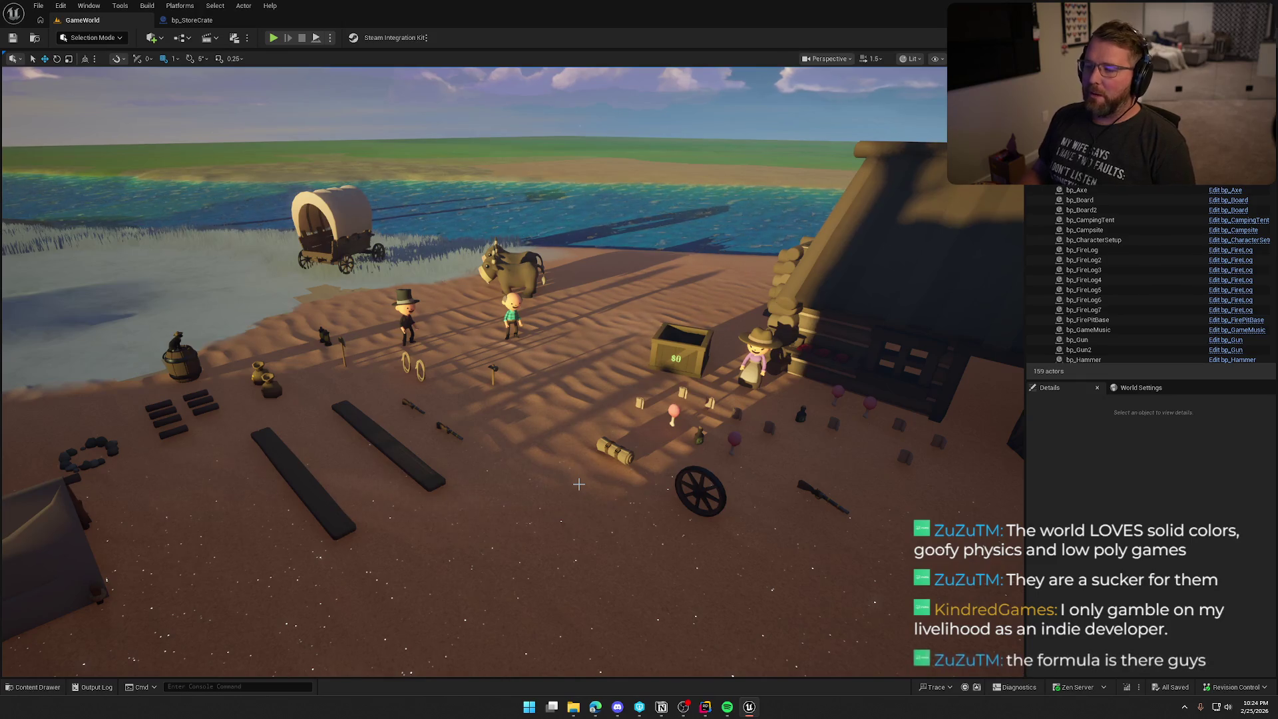
- Fly the editor camera over the scene and up close to the store crate
mouse_move(579, 483)
left_mouse_down()
mouse_move(615, 445)
mouse_move(578, 481)
left_mouse_up()
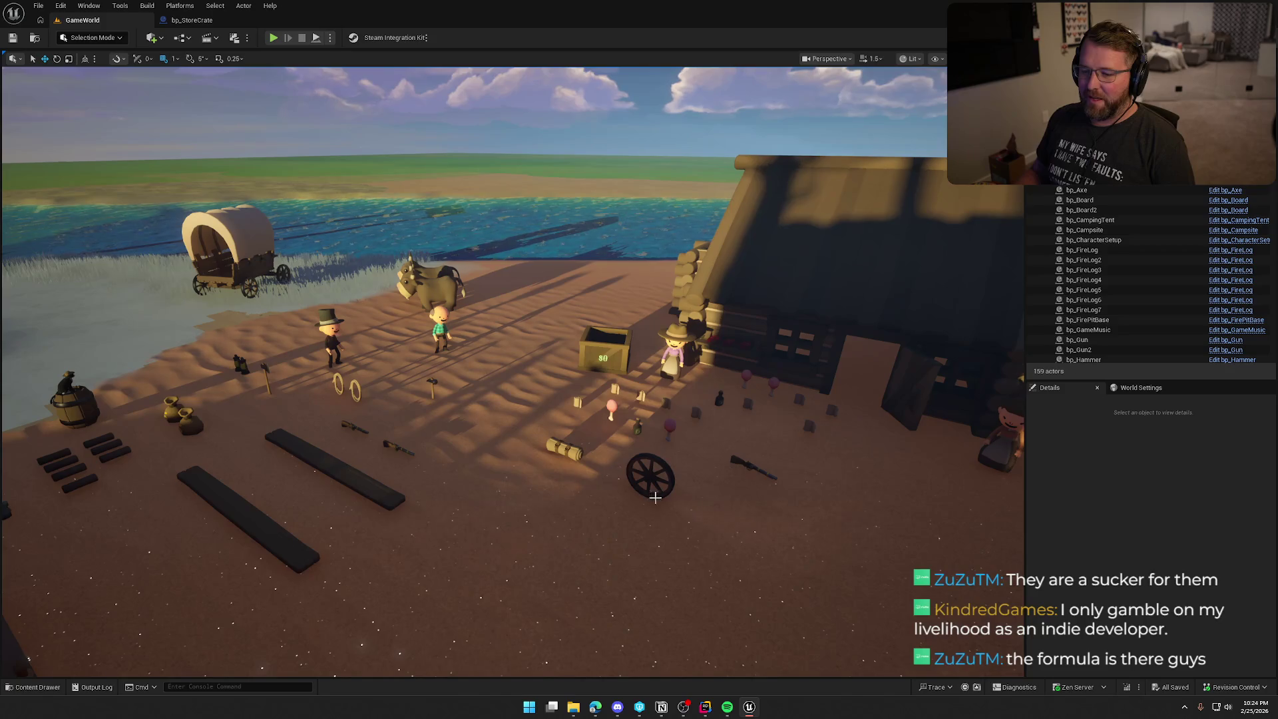
mouse_move(601, 441)
left_mouse_down()
mouse_move(579, 442)
mouse_move(602, 442)
left_mouse_up()
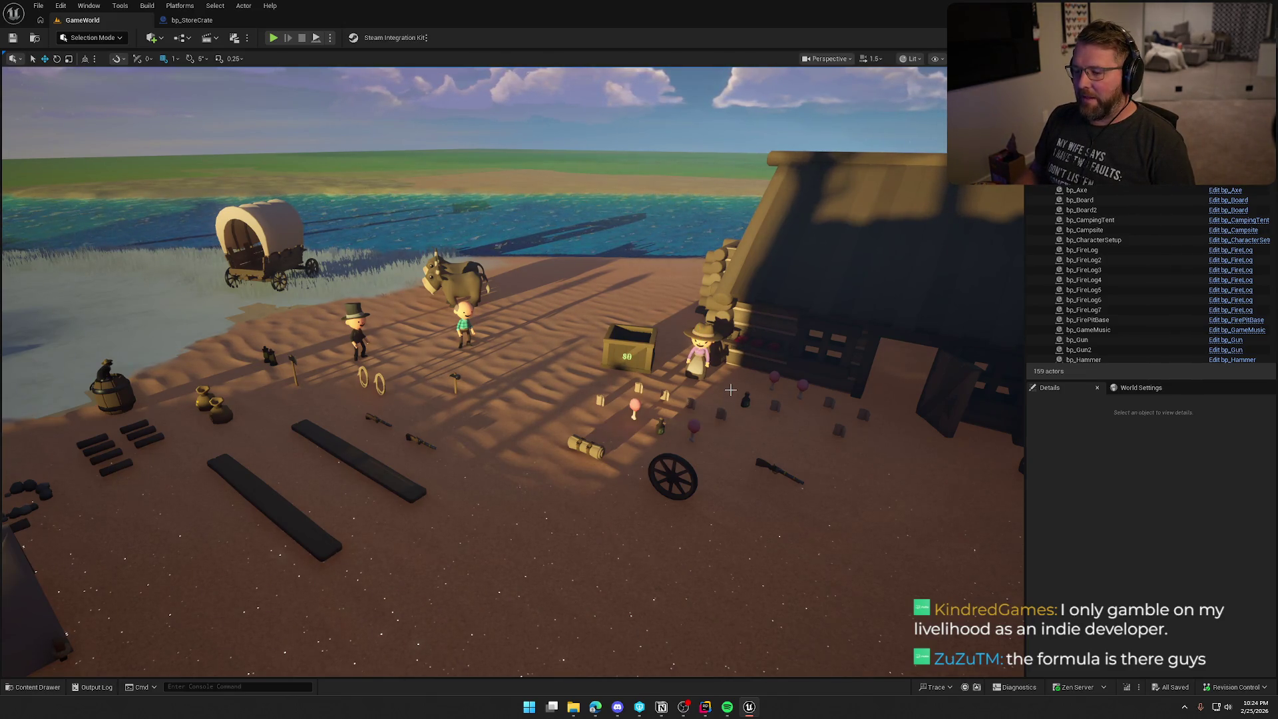
left_click_drag(662, 417, 675, 313)
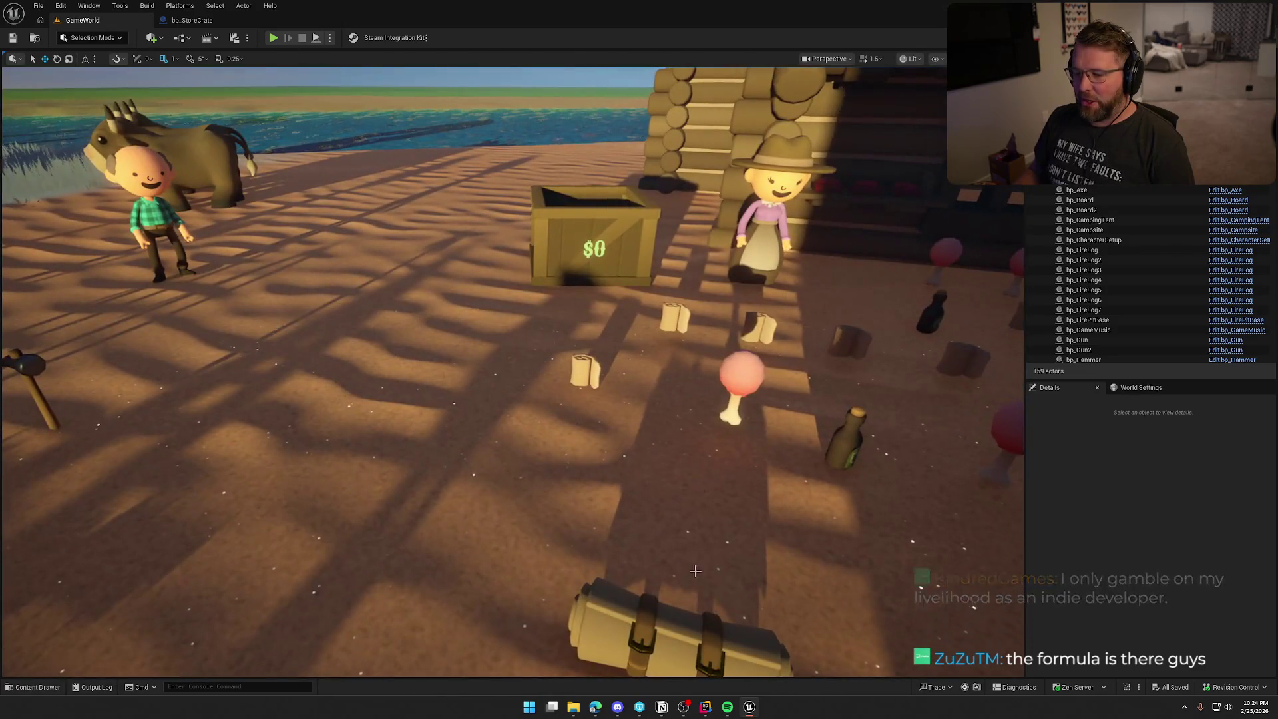
scroll(418, 548, "down", 10)
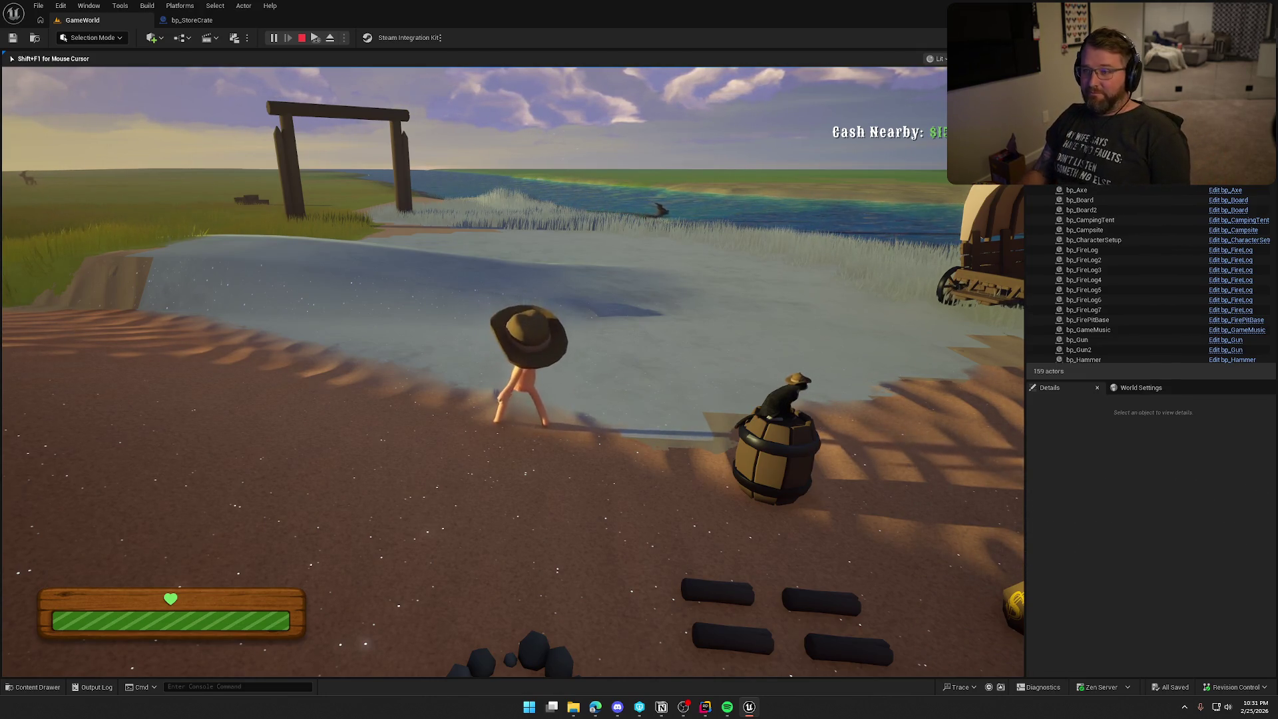
- Stop the play-test and bring up the Content Drawer
key("Escape")
key("ctrl+space")
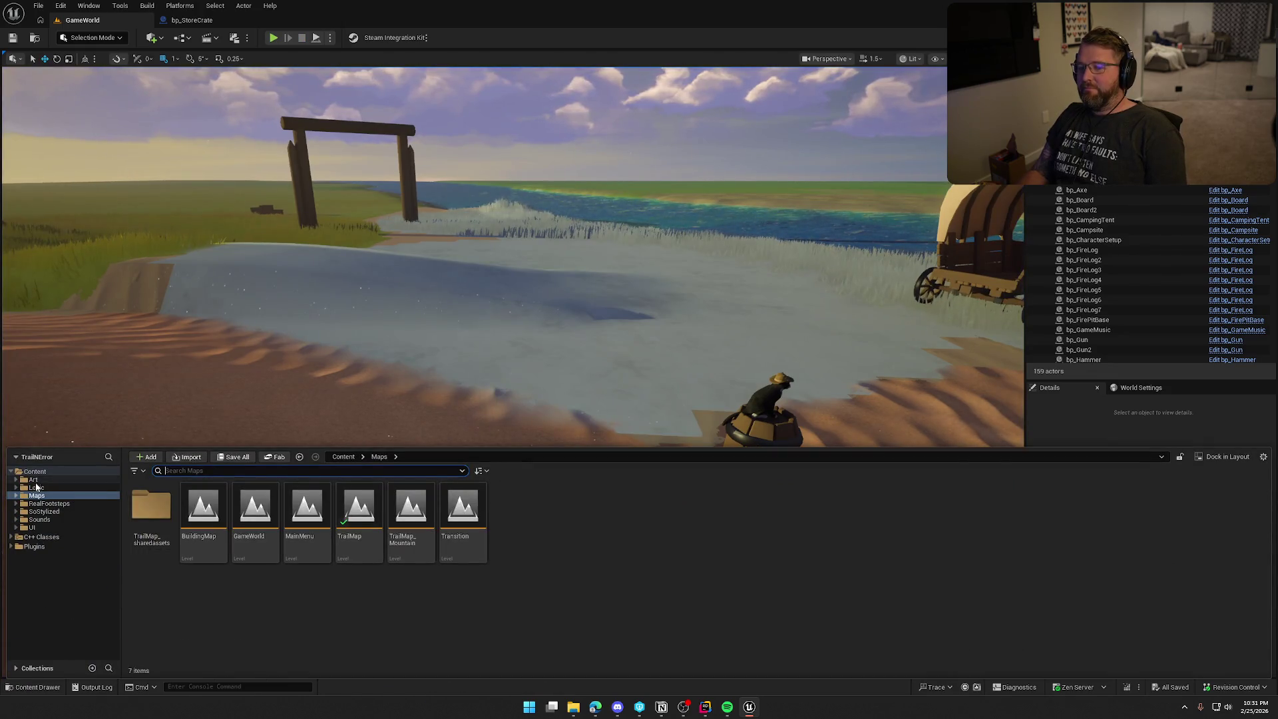
- Open Dancing_Twerk_Montage from Art/Anims and orbit the preview to watch the dancer from behind
left_click(33, 479)
left_click(198, 518)
double_click(152, 507)
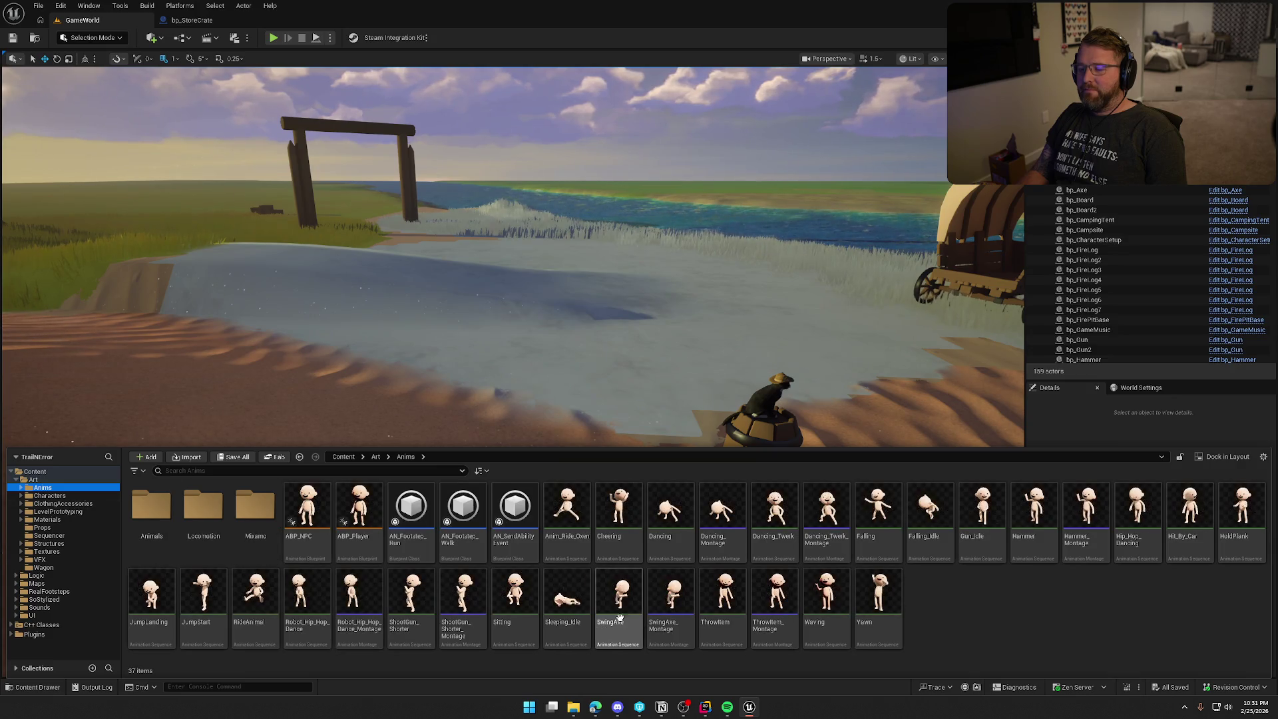
left_click(823, 506)
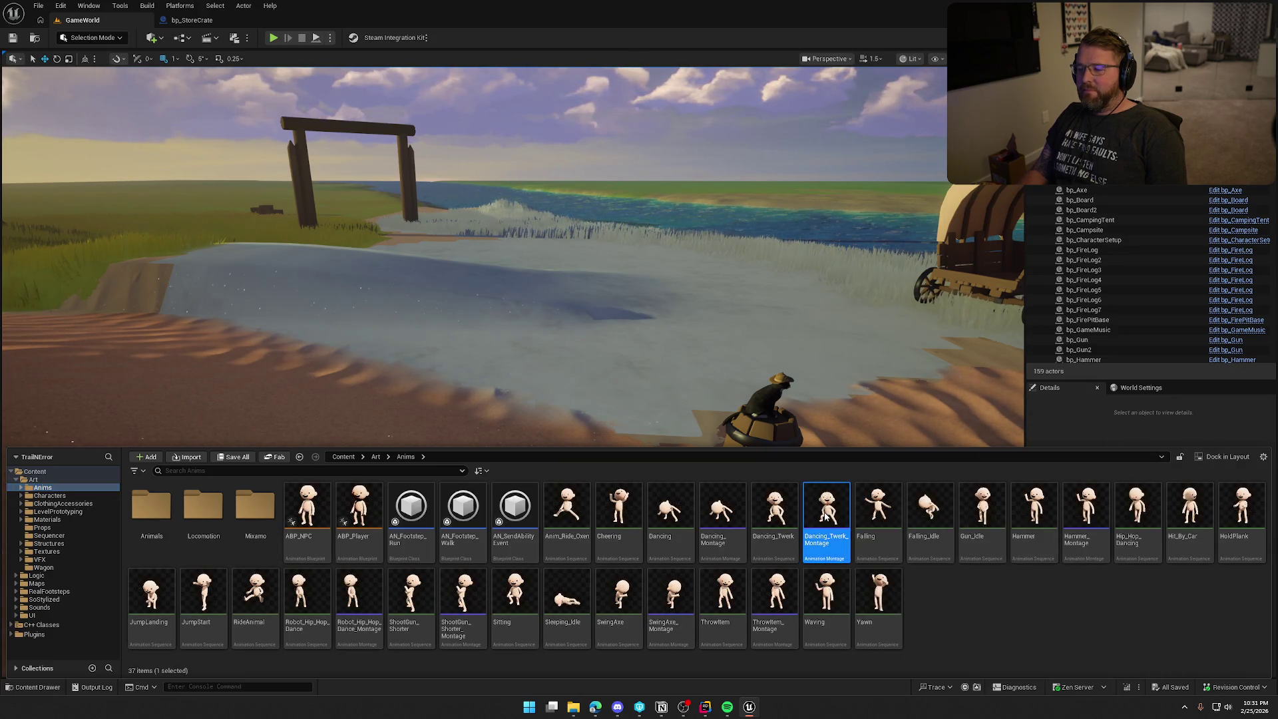
left_click(1229, 313)
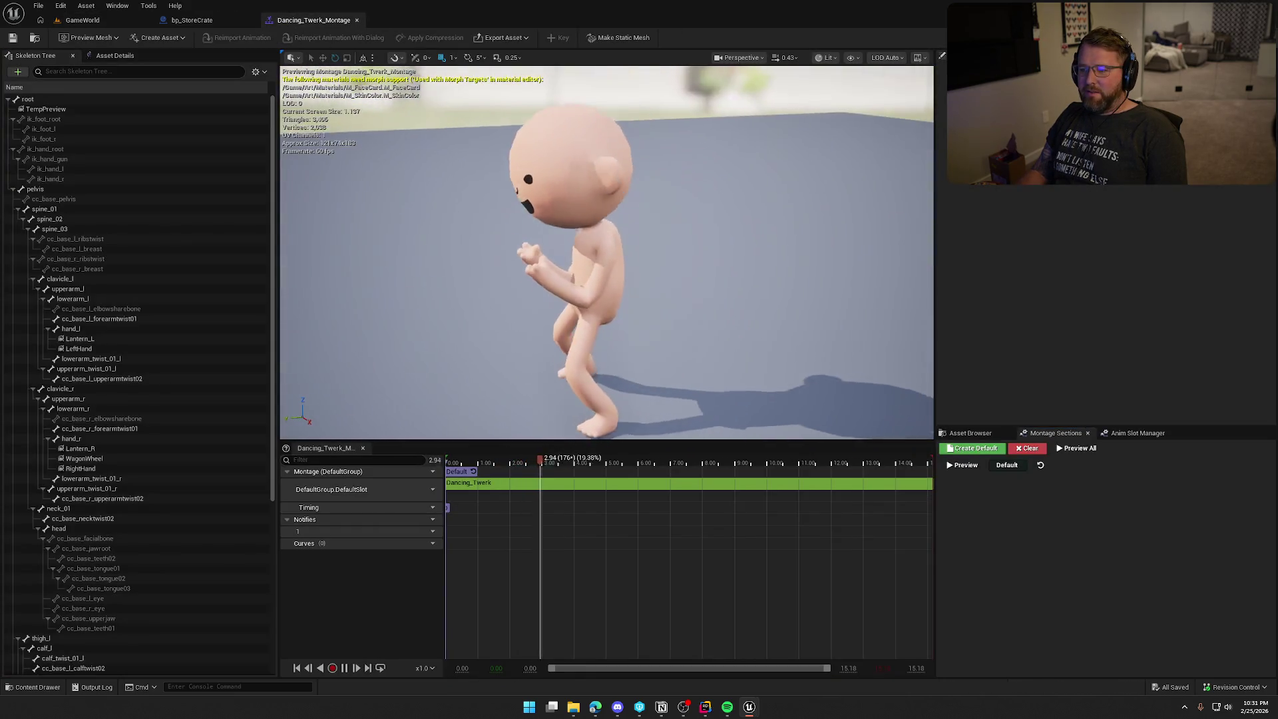
mouse_move(620, 226)
left_mouse_down()
mouse_move(579, 230)
mouse_move(621, 226)
left_mouse_up()
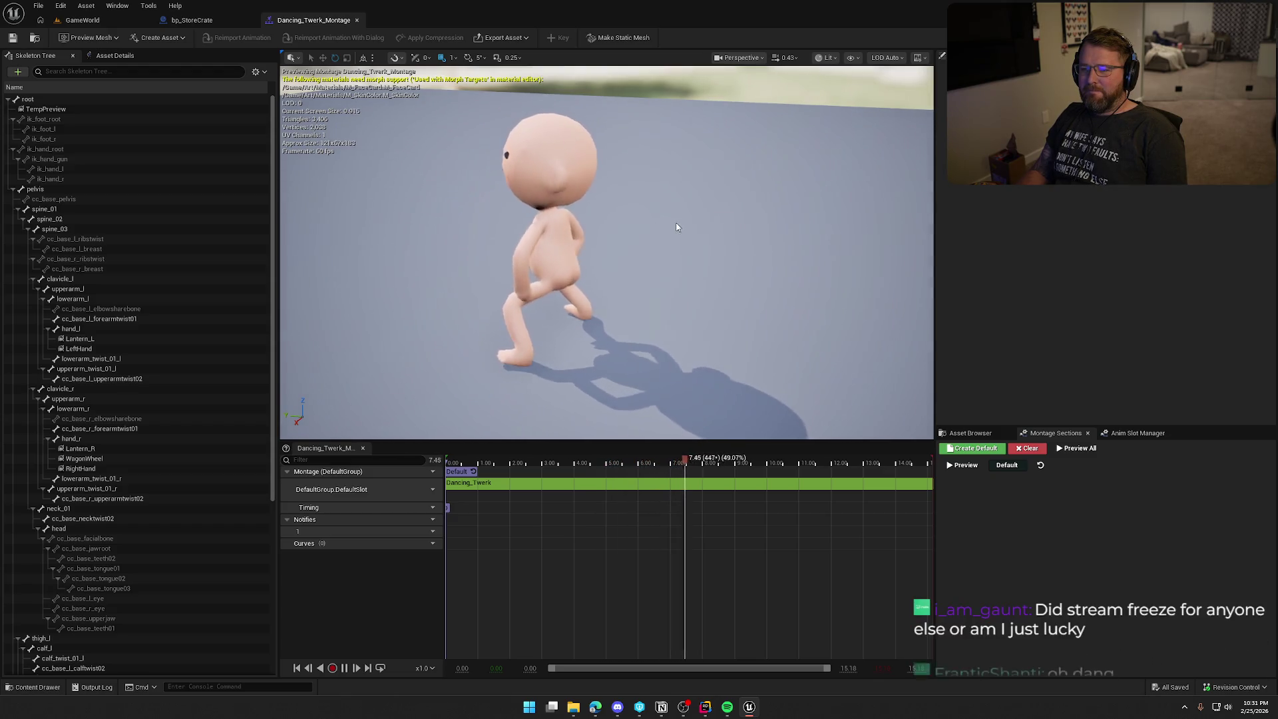
left_click_drag(676, 226, 740, 228)
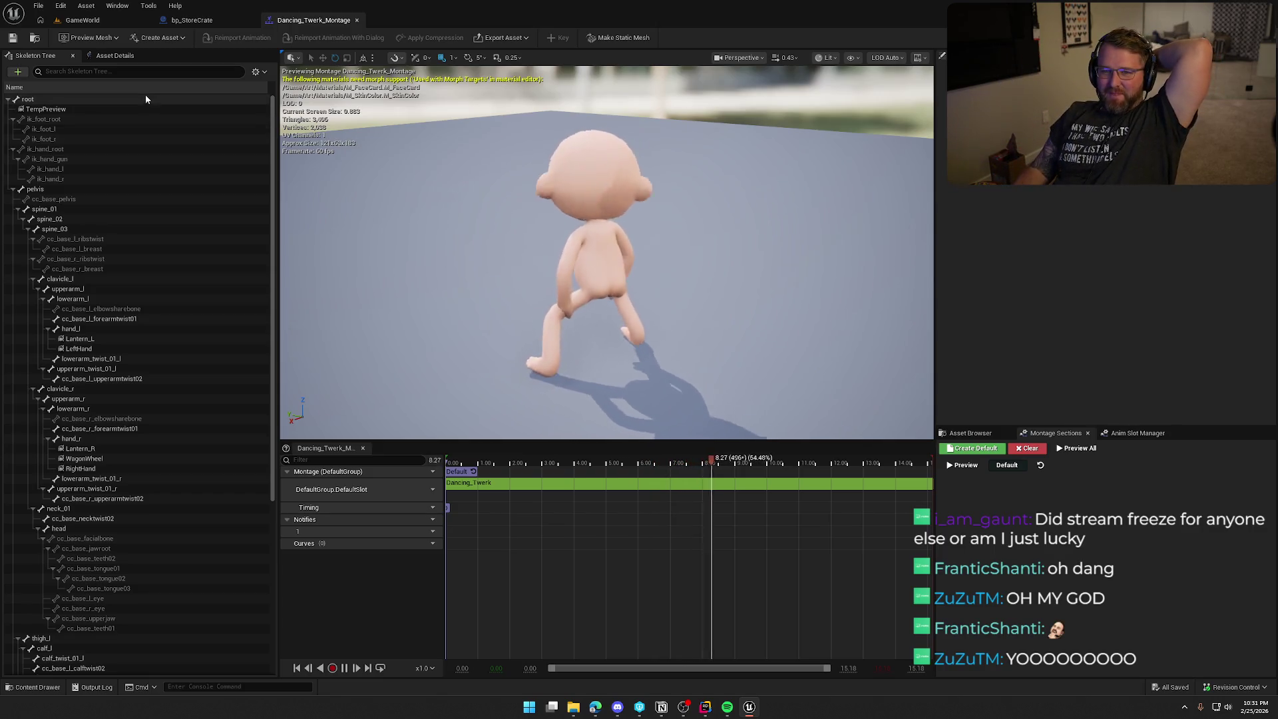
- Set the montage's Rate Scale to 1.5 in the Asset Details panel
left_click(114, 56)
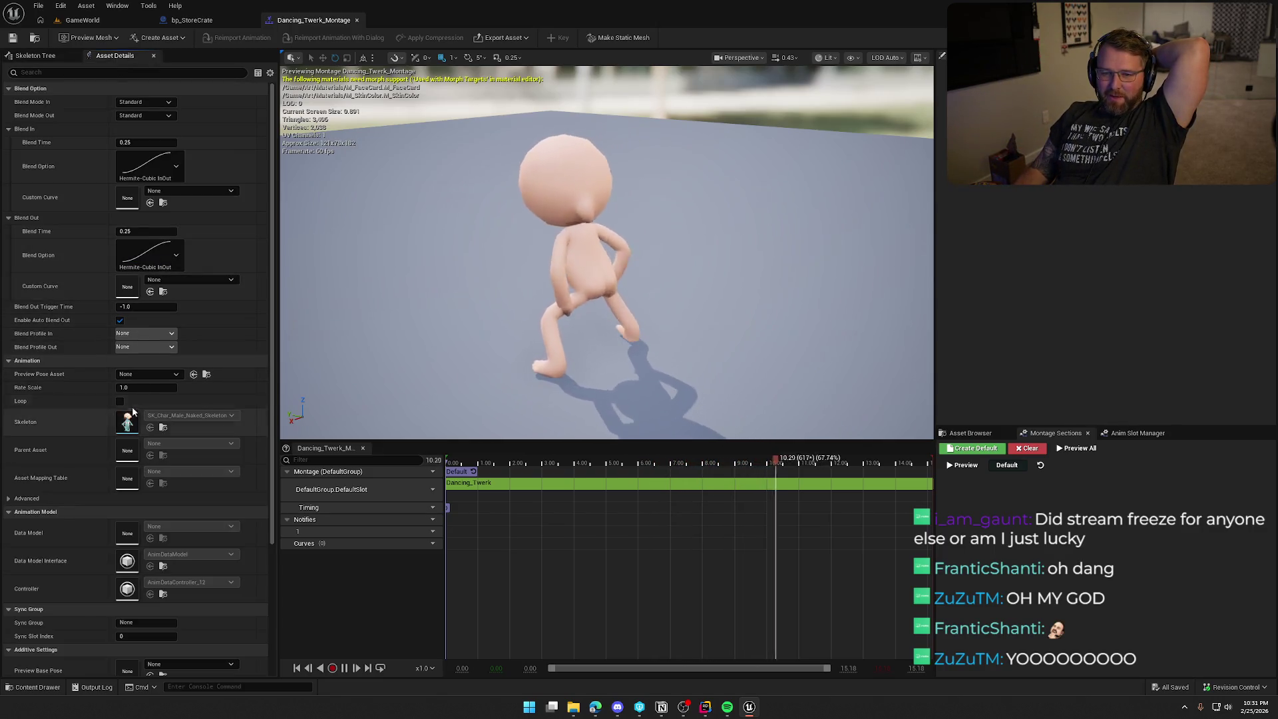
left_click_drag(130, 388, 132, 388)
left_click(132, 388)
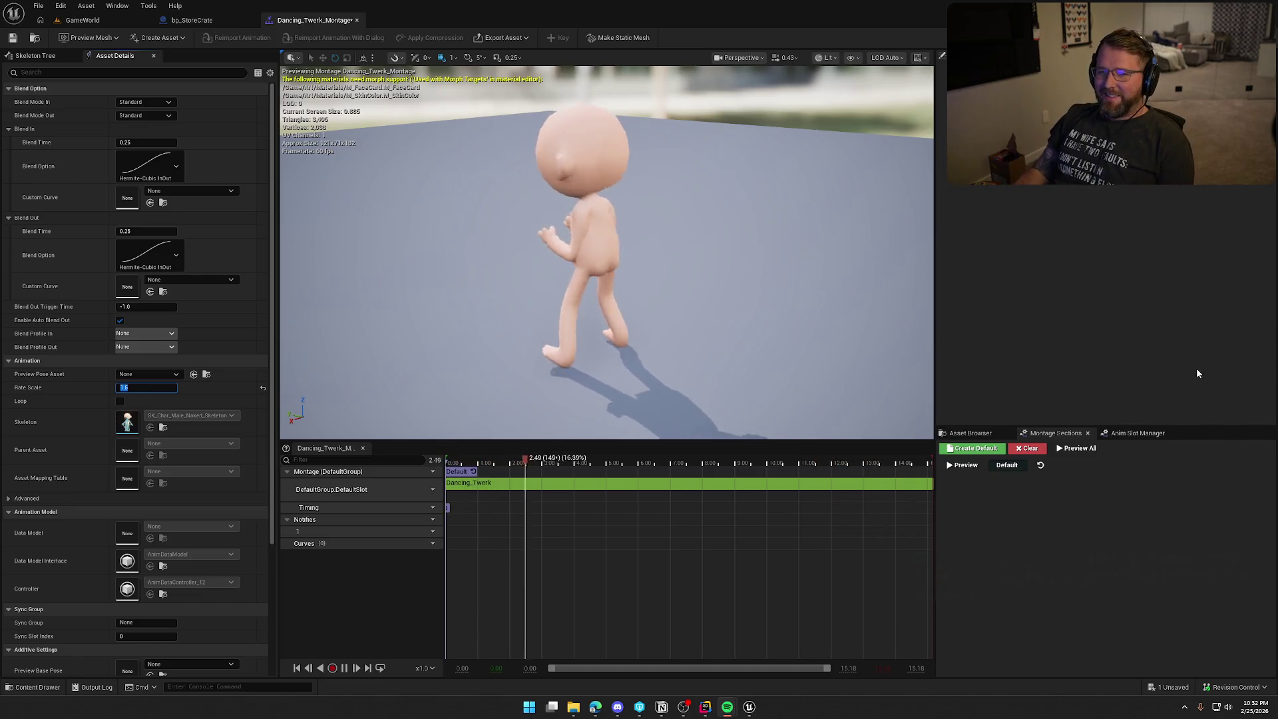
left_click(93, 21)
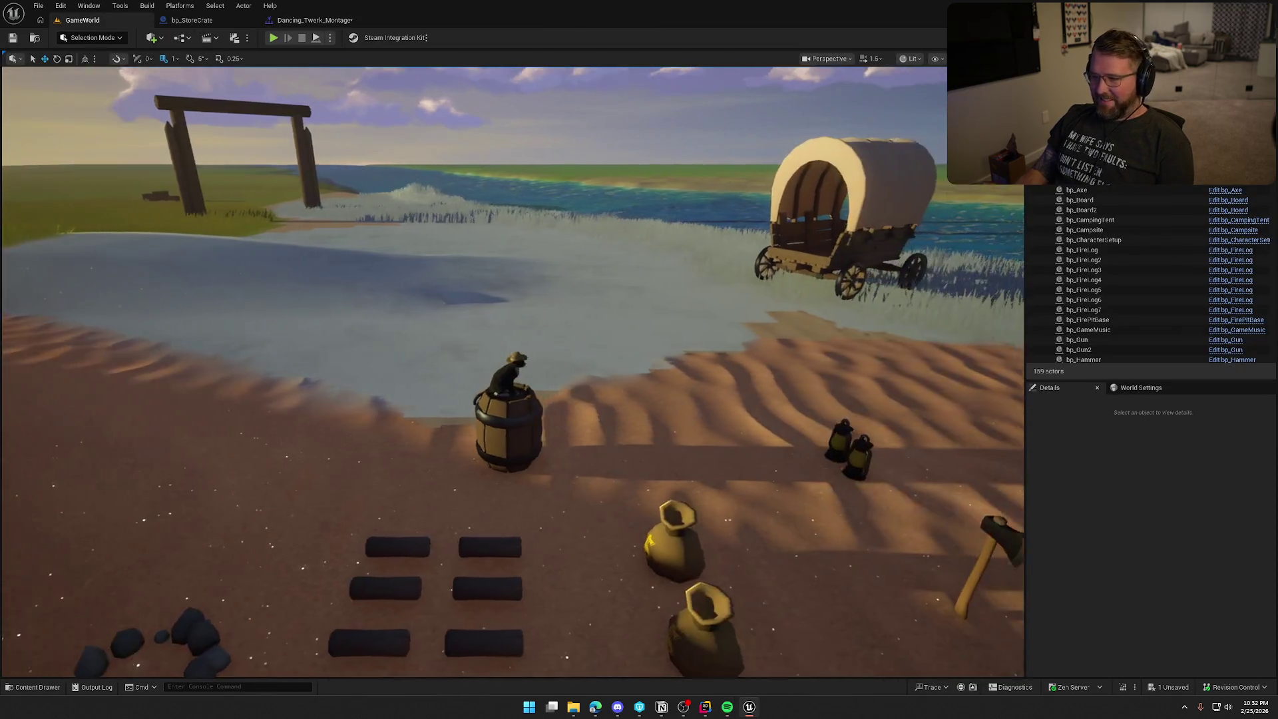
scroll(512, 373, "down", 3)
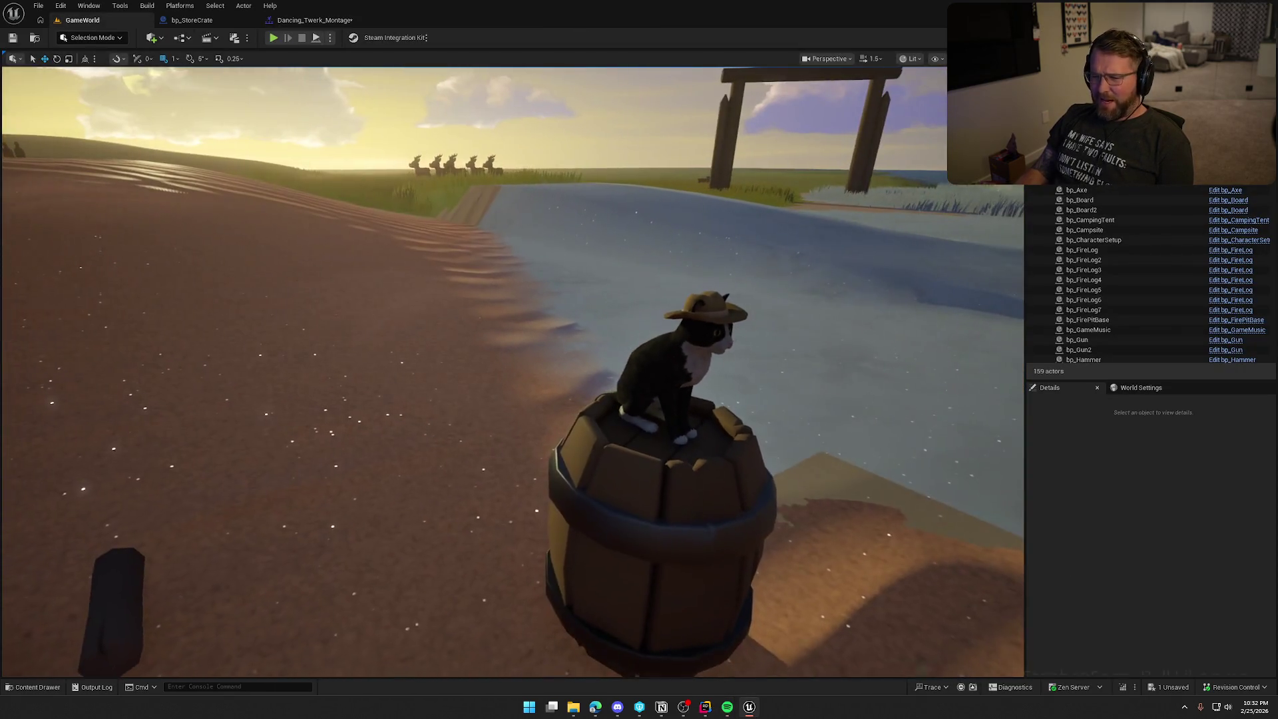
left_click_drag(665, 400, 599, 398)
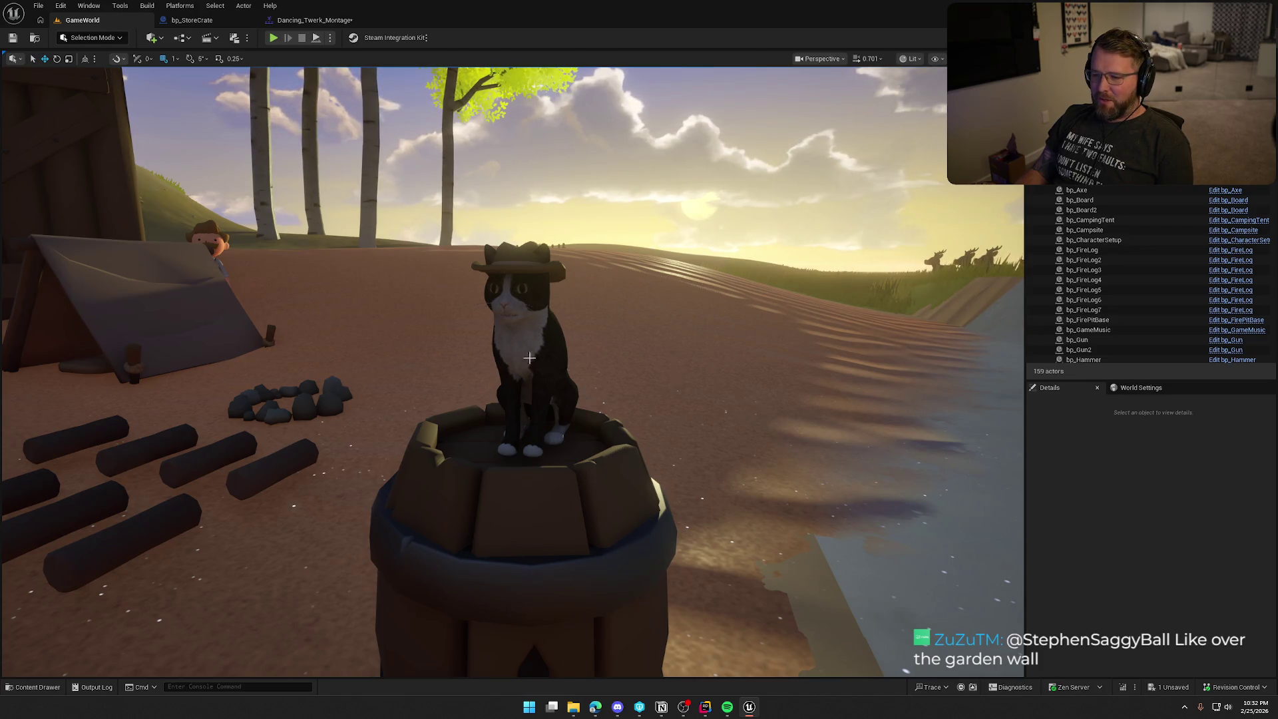
mouse_move(681, 367)
left_mouse_down()
mouse_move(639, 368)
mouse_move(681, 367)
left_mouse_up()
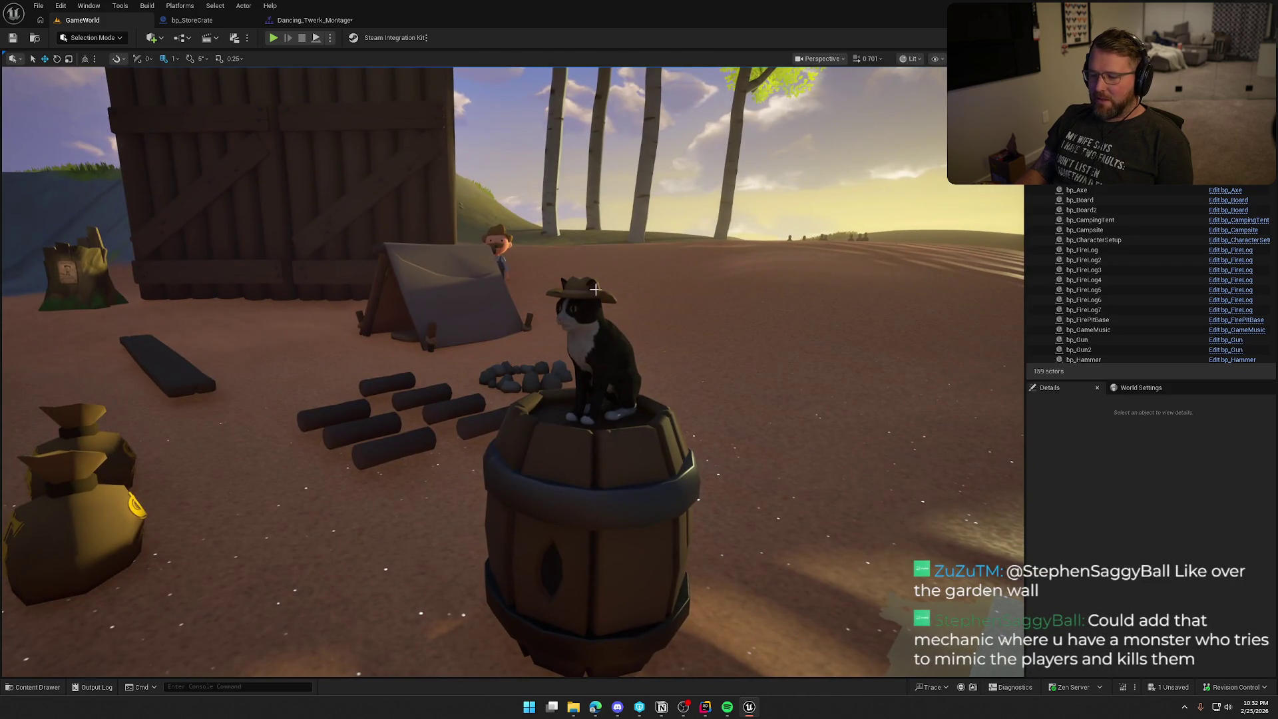
key("ctrl+space")
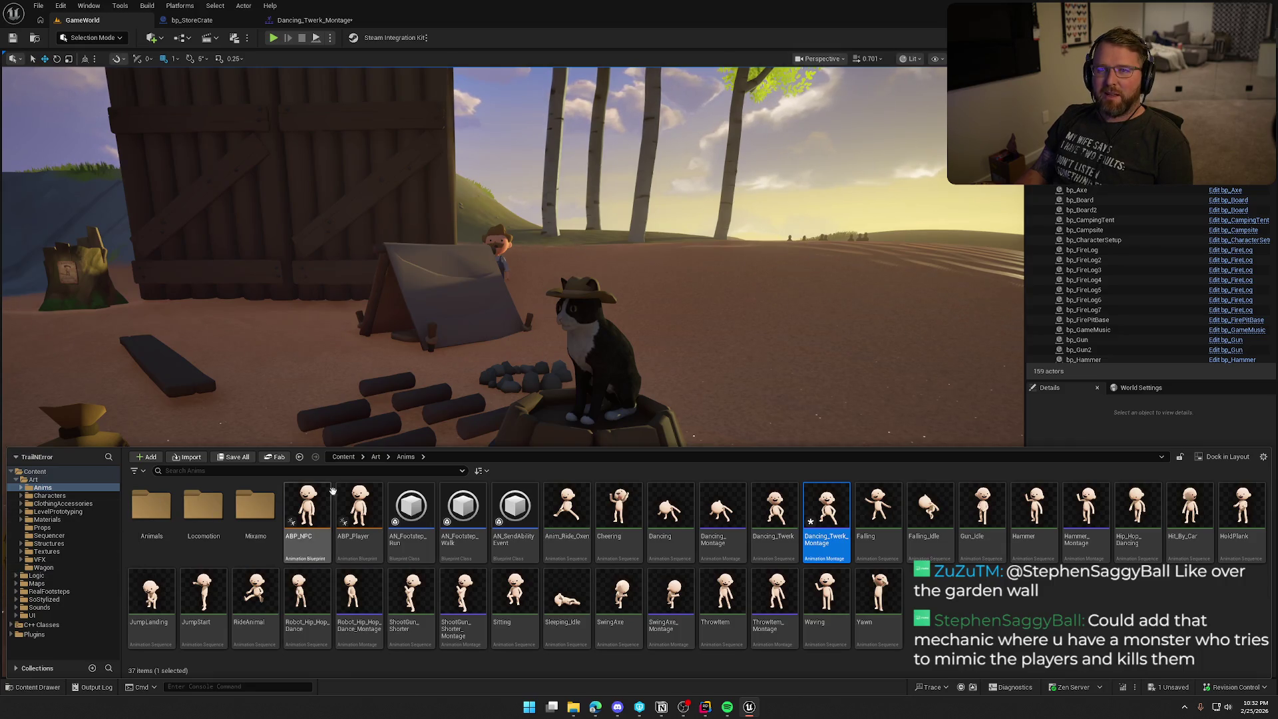
scroll(585, 316, "up", 5)
key("ctrl+space")
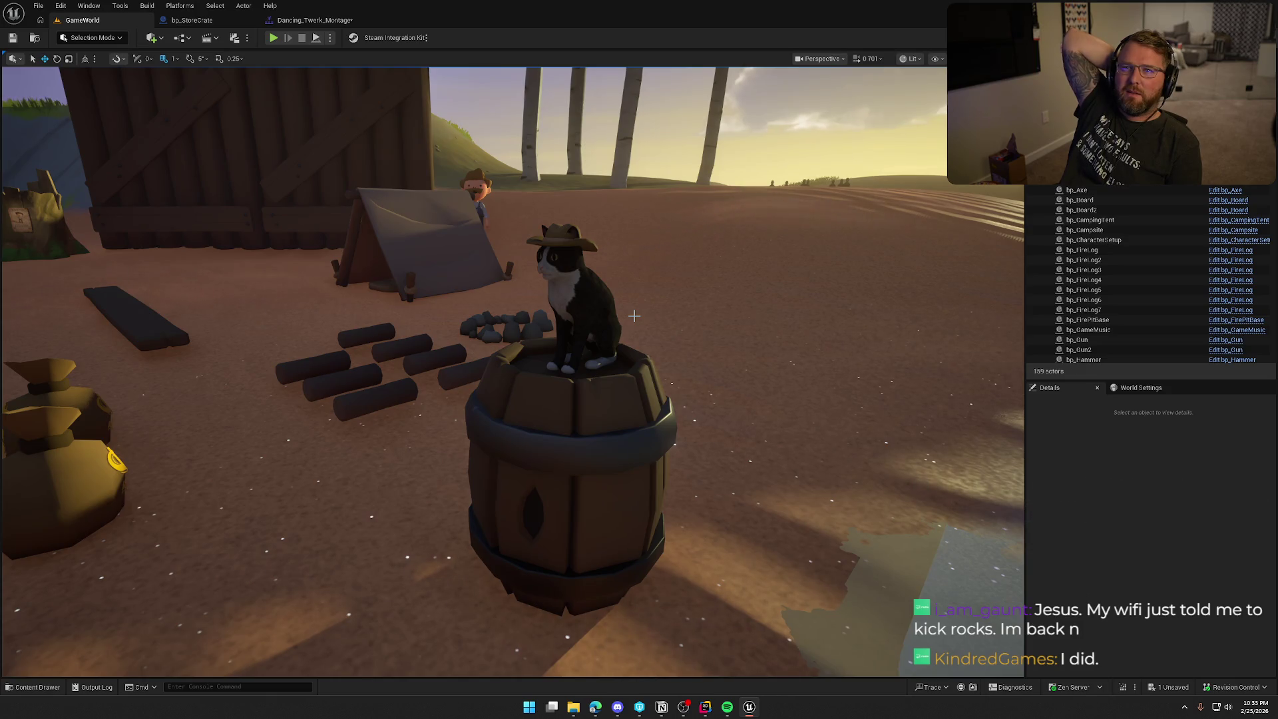
left_click(291, 23)
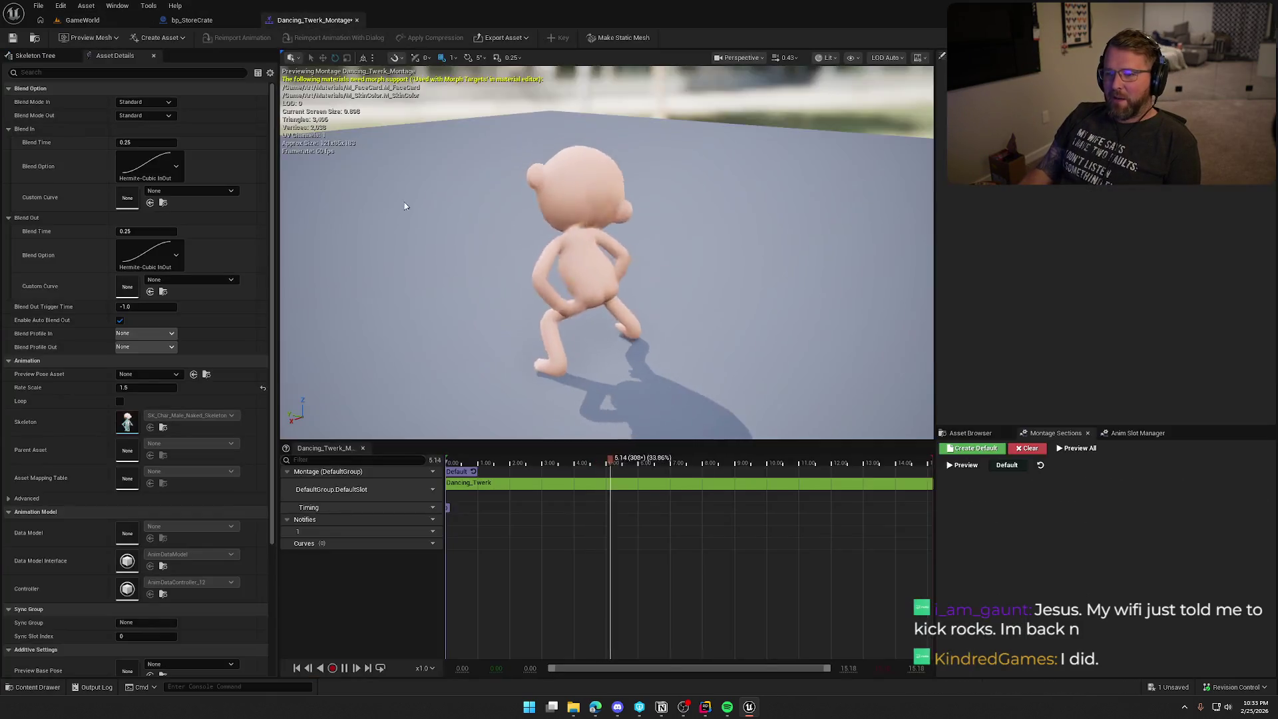
- Open Hip_Hop_Dancing from Art/Anims, rotate the preview to face the dancer, and reopen the Content Drawer
key("ctrl+space")
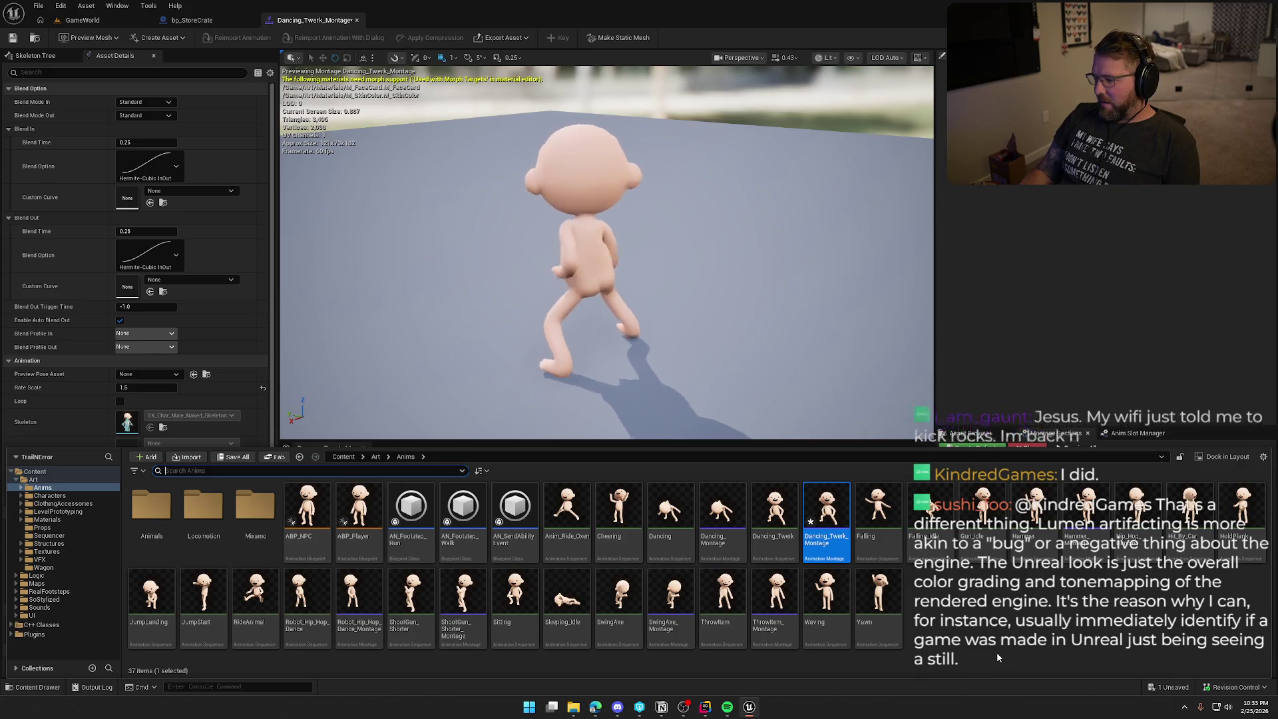
double_click(1138, 519)
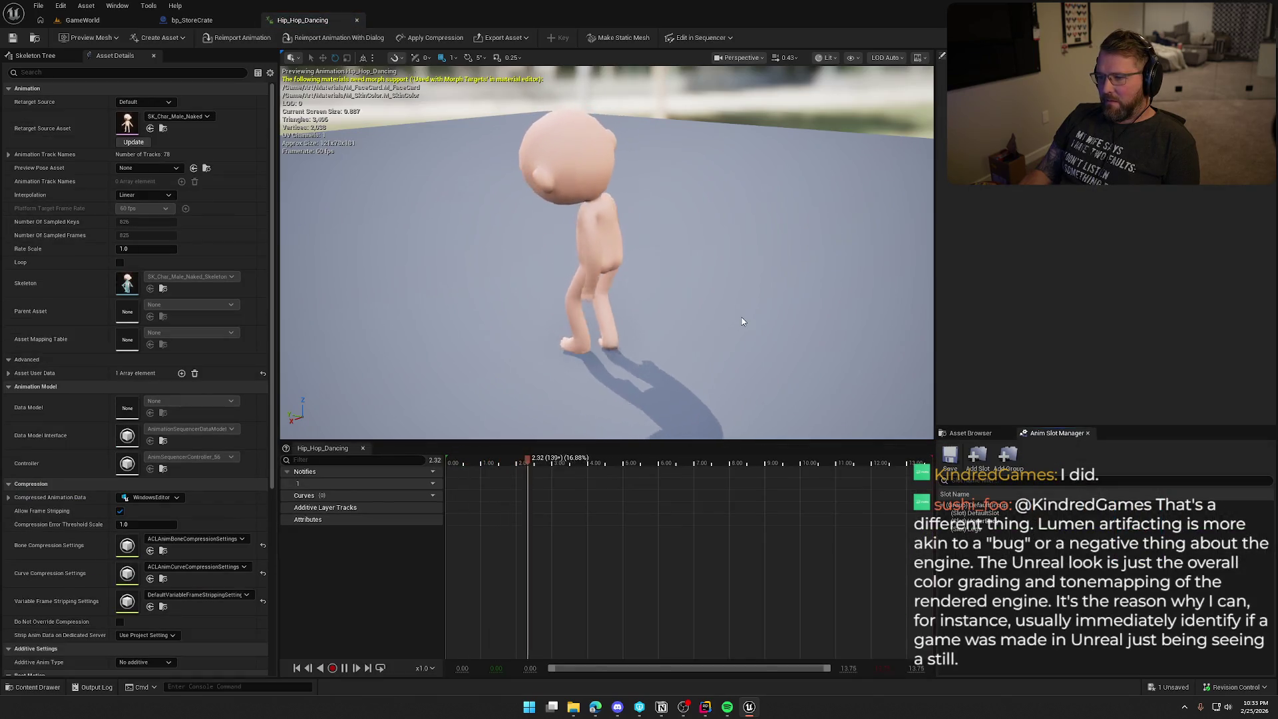
left_click_drag(752, 320, 752, 320)
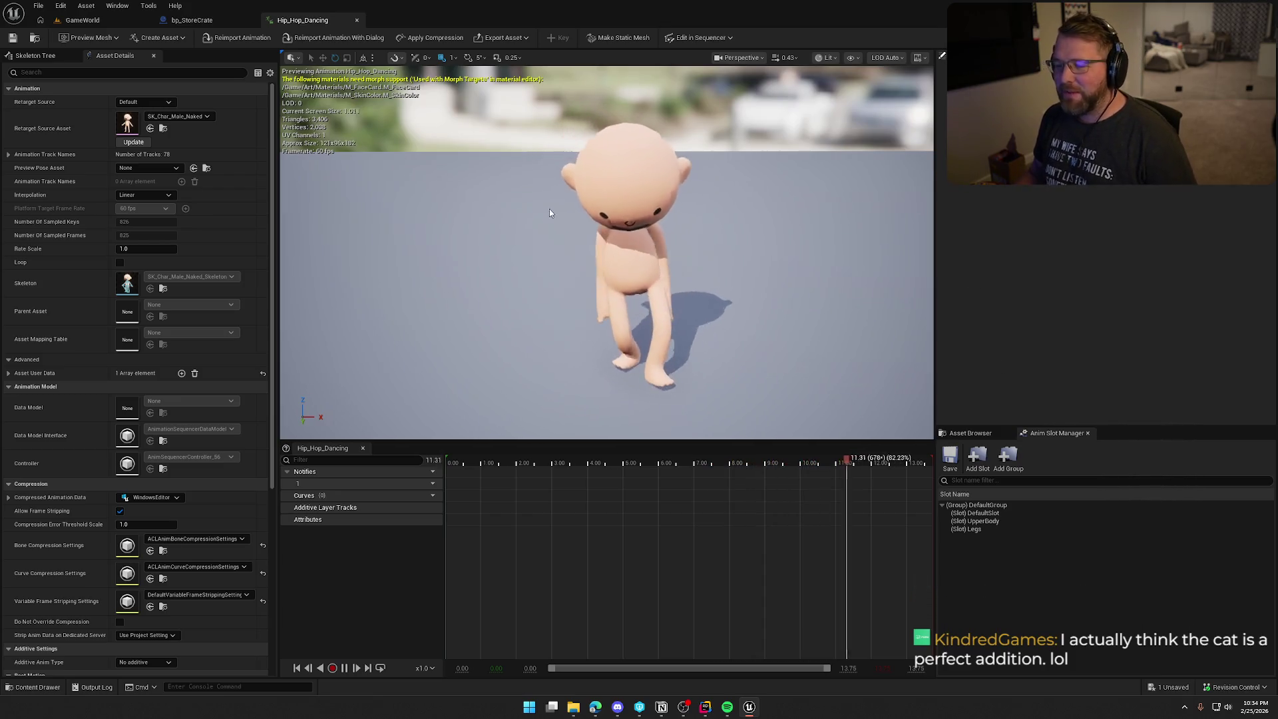
key("ctrl+space")
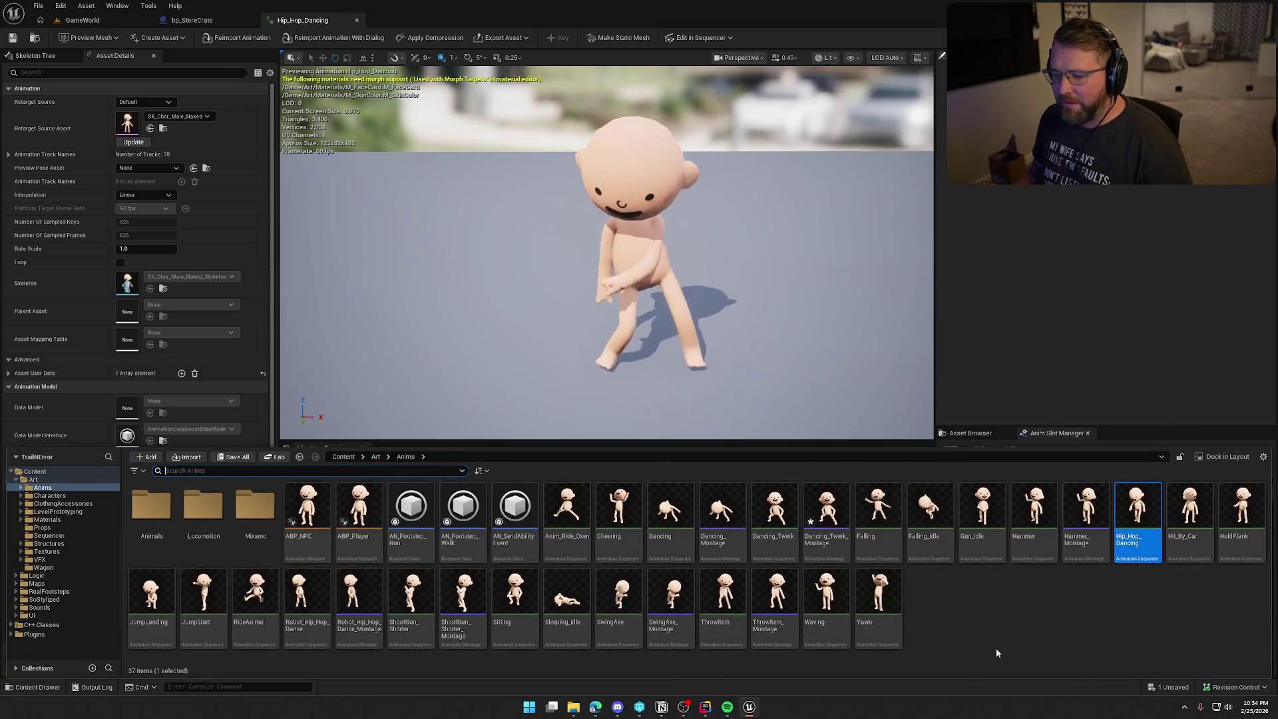
- Open Robot_Hip_Hop_Dance_Montage from the Content Drawer, then switch back to the GameWorld level tab
left_click(360, 596)
key("Return")
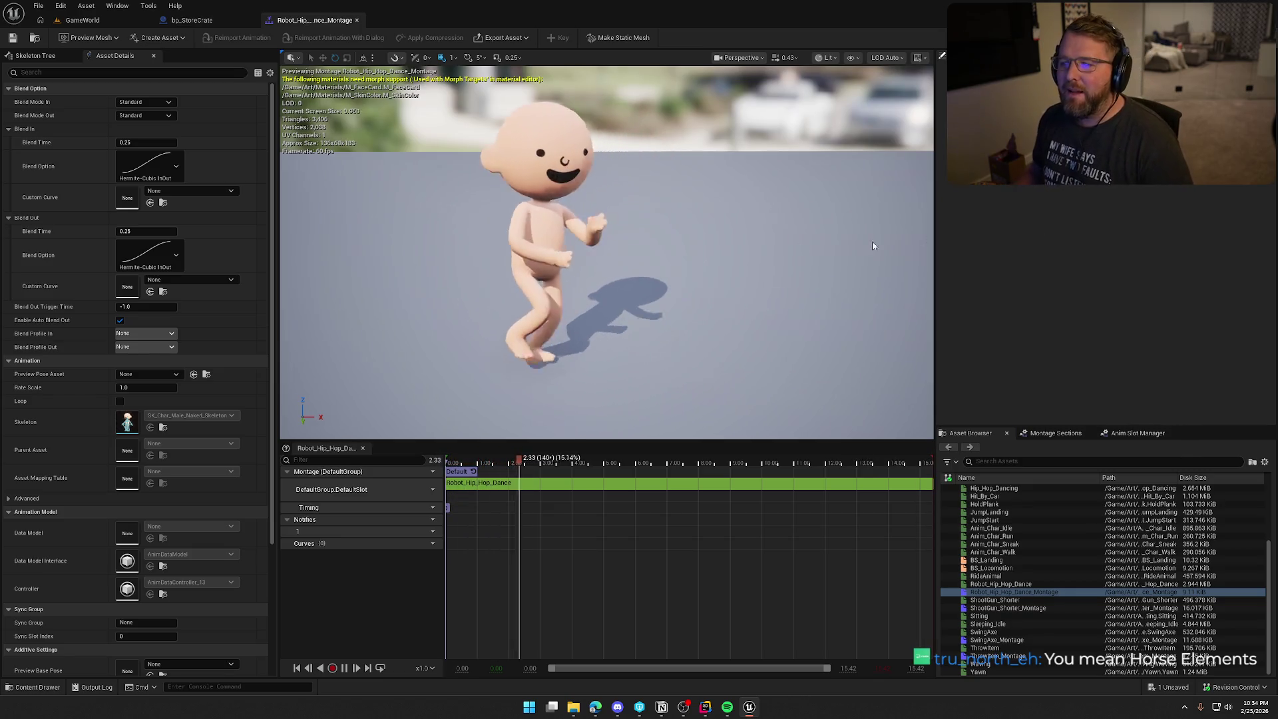
left_click(83, 20)
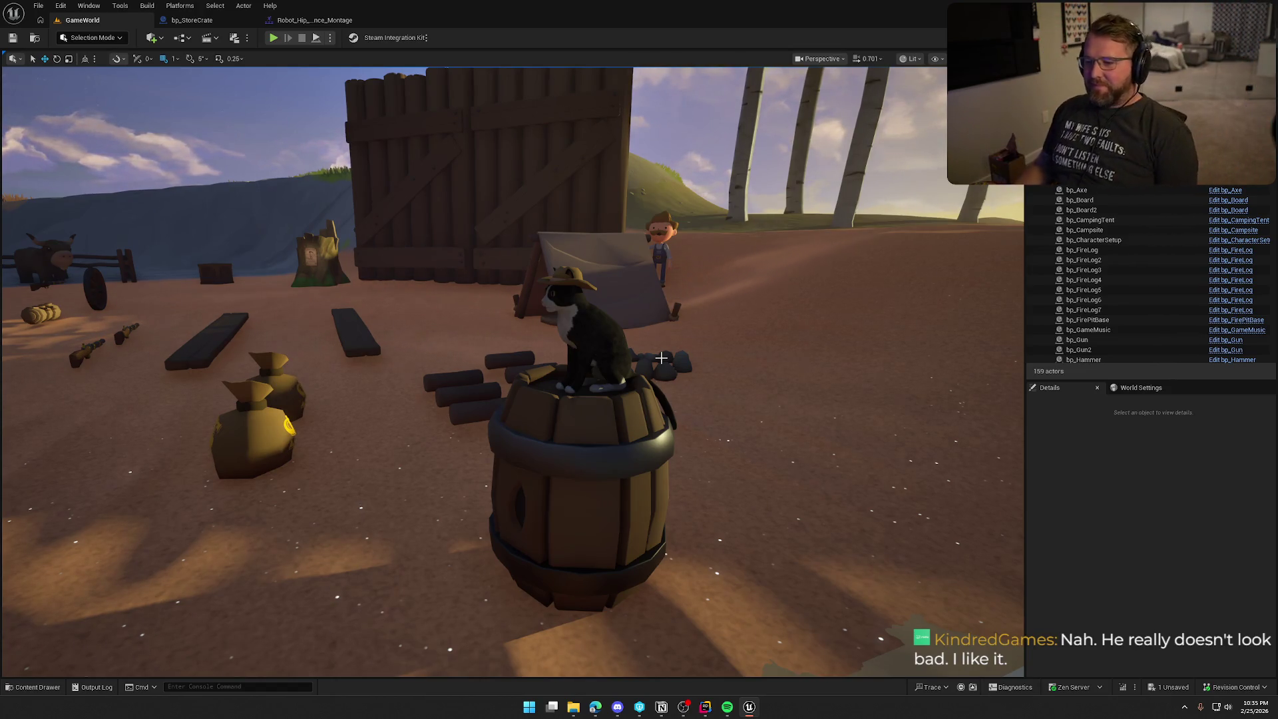
- Cycle past the montage and store crate blueprint tabs to GameWorld, showing Art/Anims with nothing selected
left_click(313, 20)
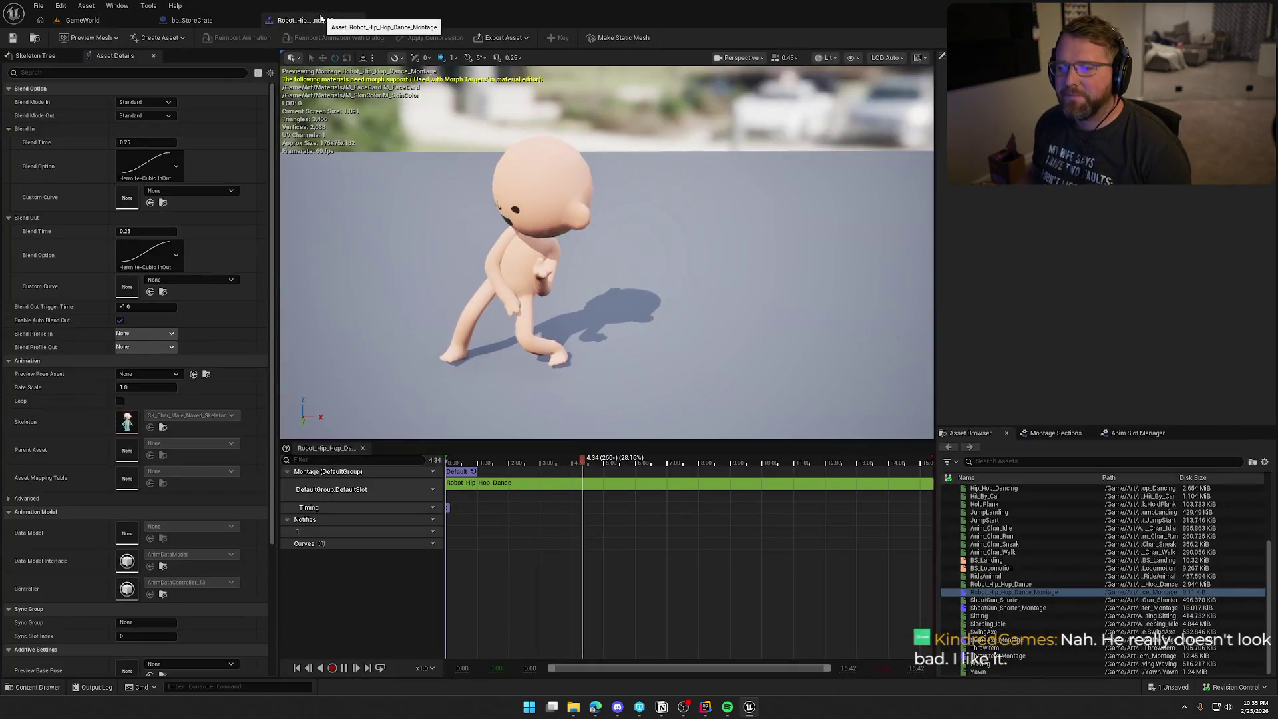
left_click(233, 22)
left_click(83, 20)
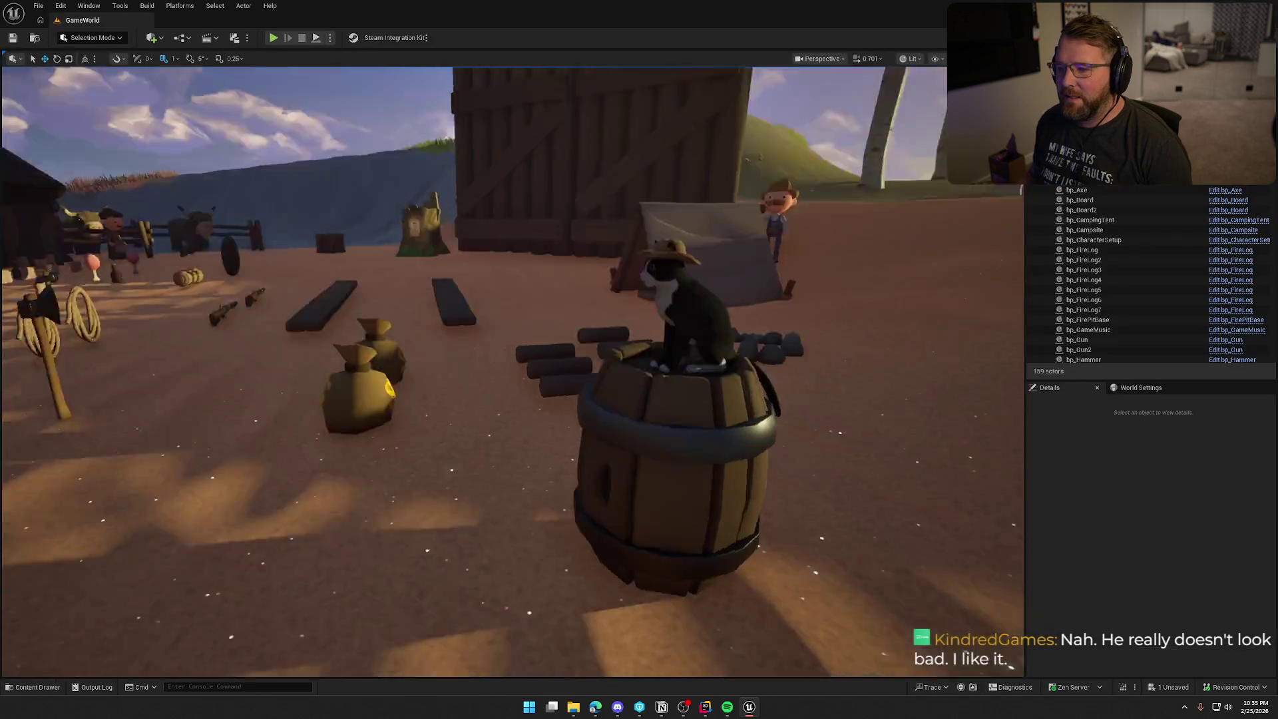
key("ctrl+space")
left_click(996, 606)
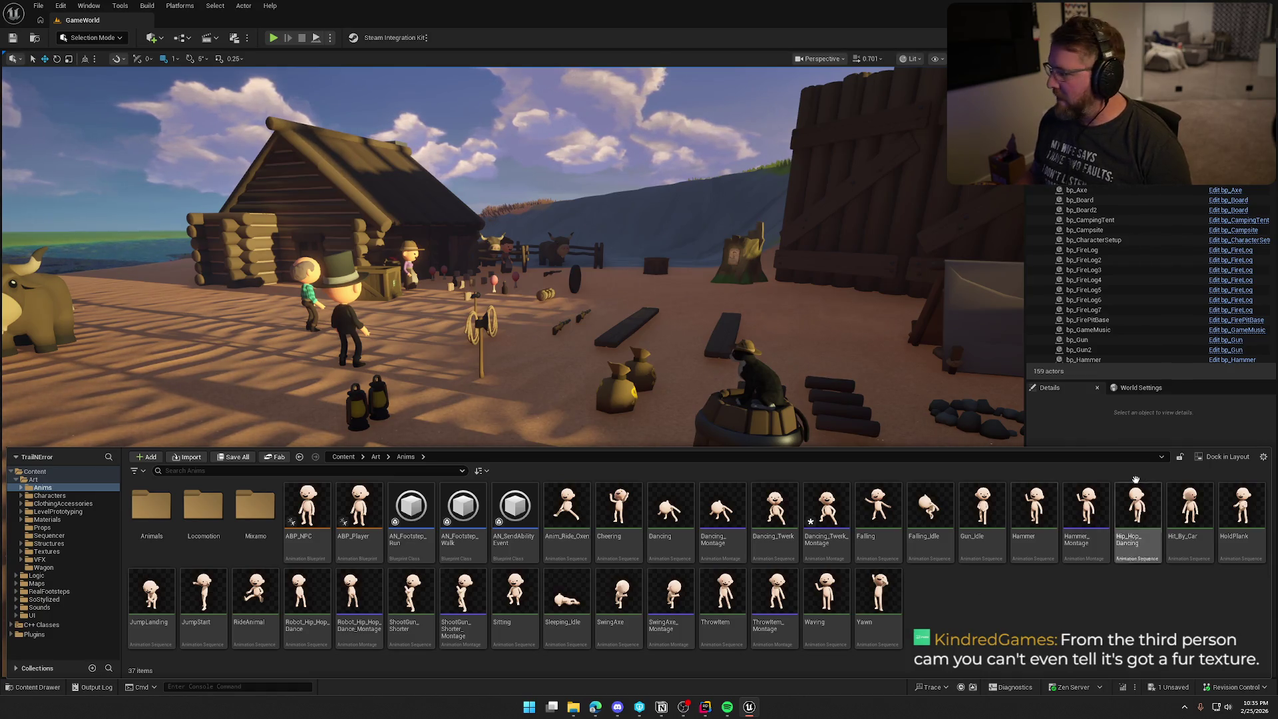
- Dismiss the Content Drawer, save the modified level package via Save Selected, and switch to Rider
left_click(1072, 440)
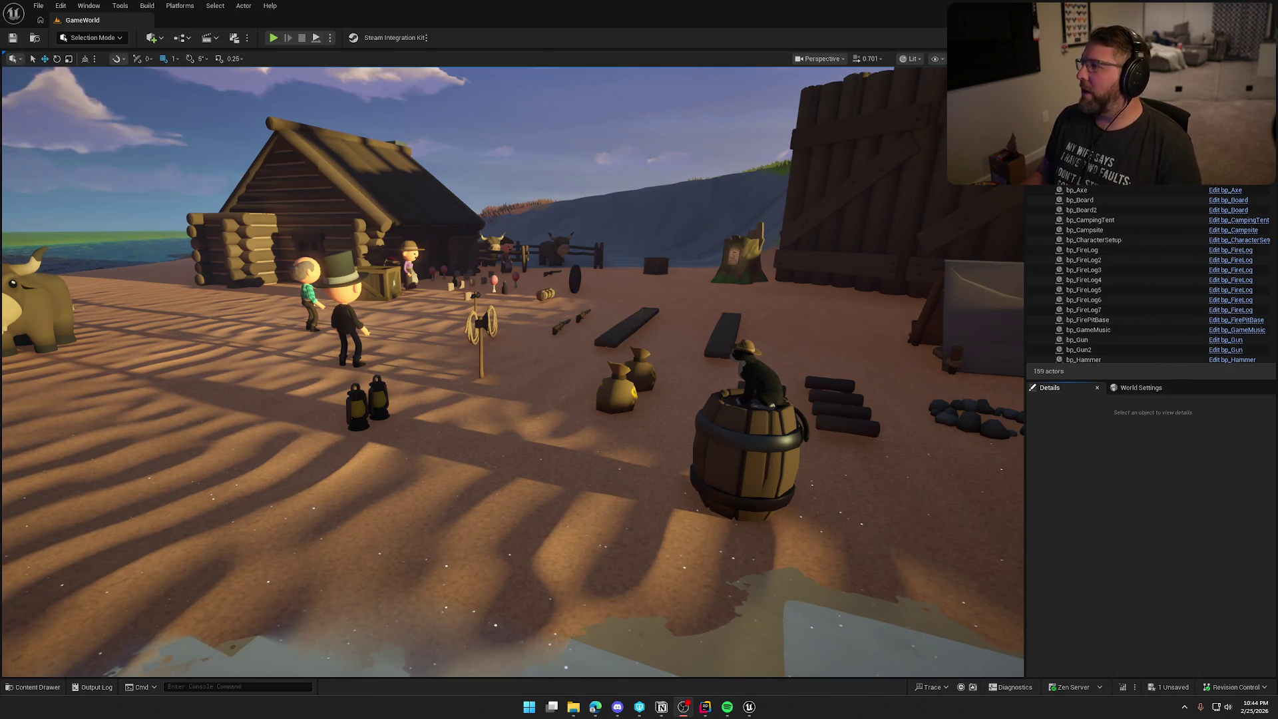
key("ctrl+s")
left_click(744, 470)
left_click(650, 464)
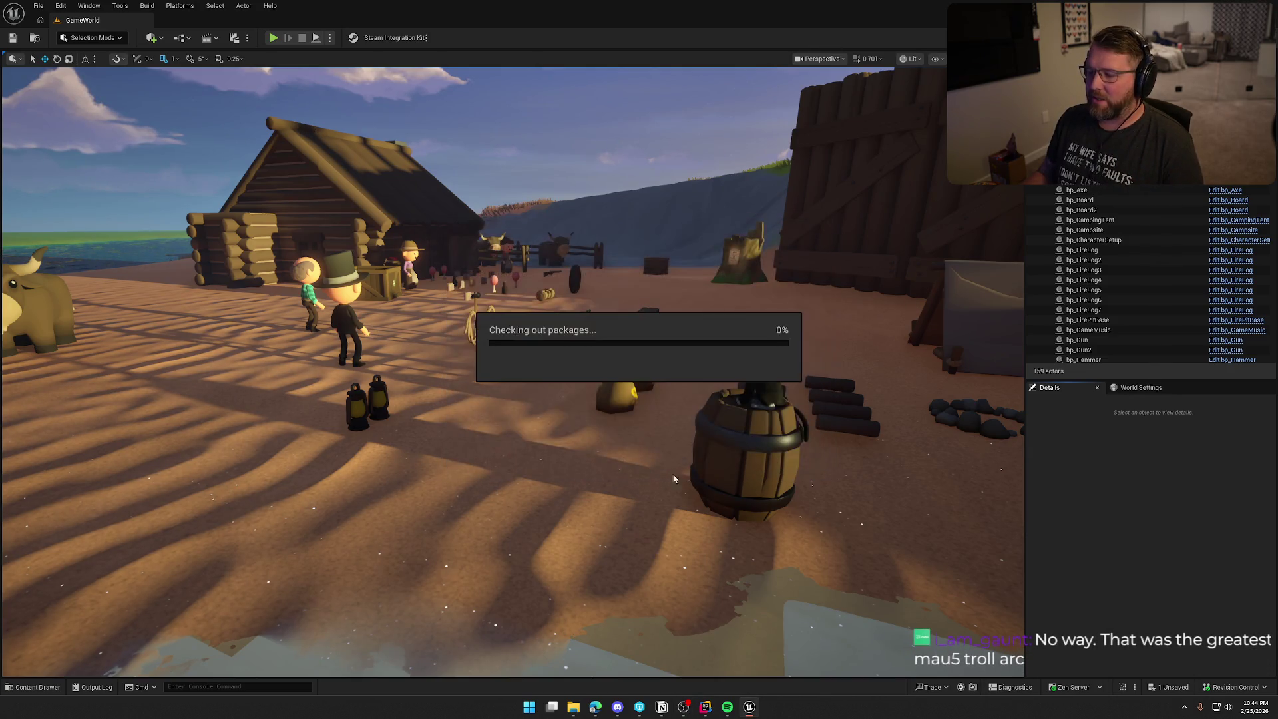
key("alt+Tab")
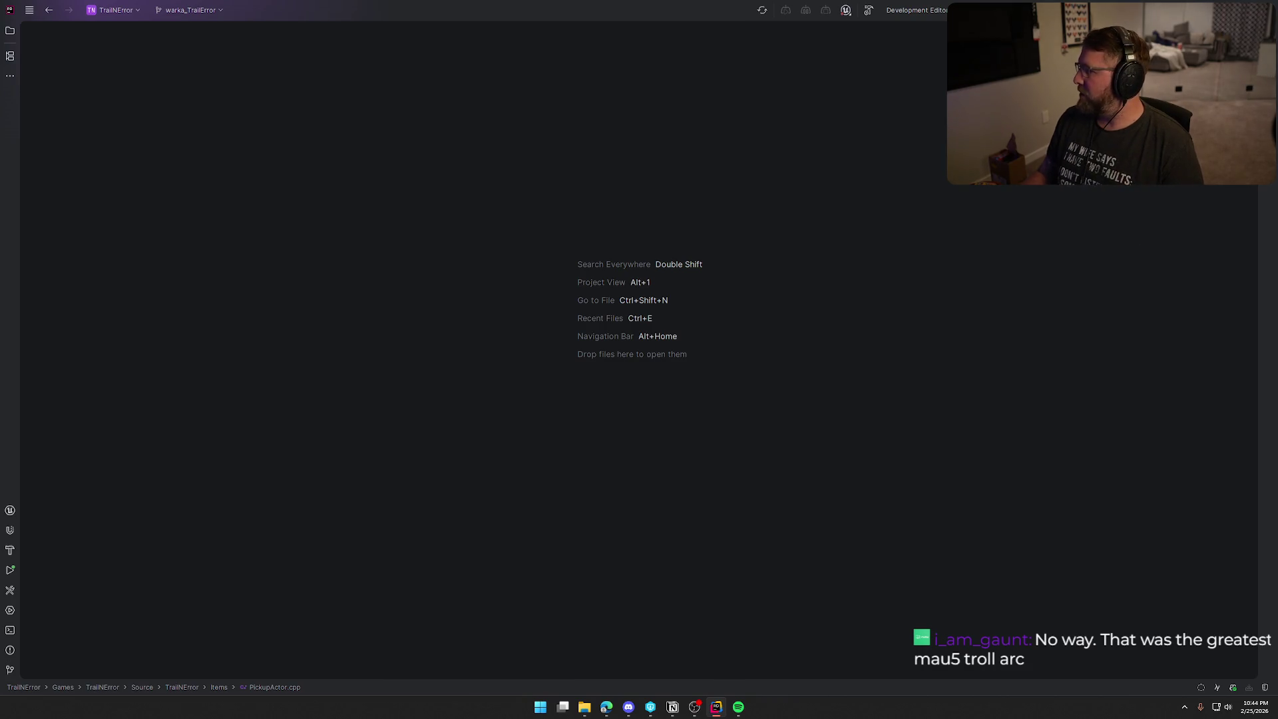
- Close Rider and respond to the prompt about the still-running TrailNError process
key("alt+Tab")
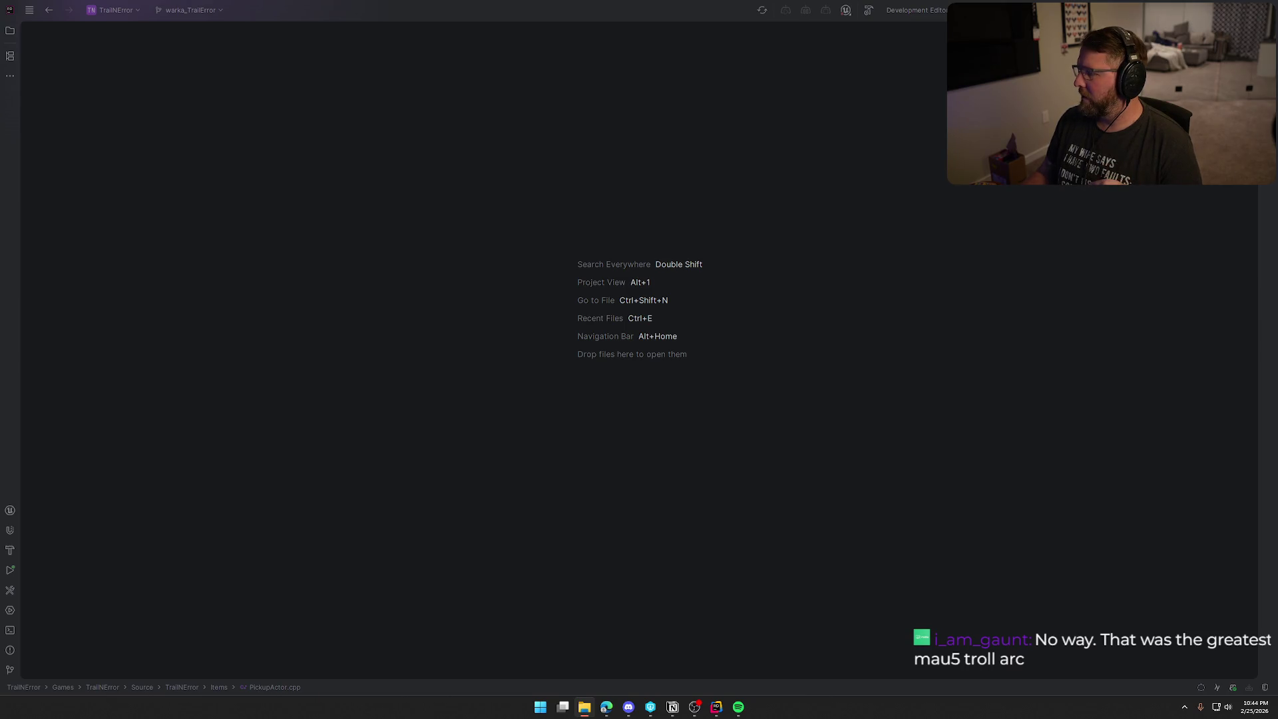
key("ctrl+shift+b")
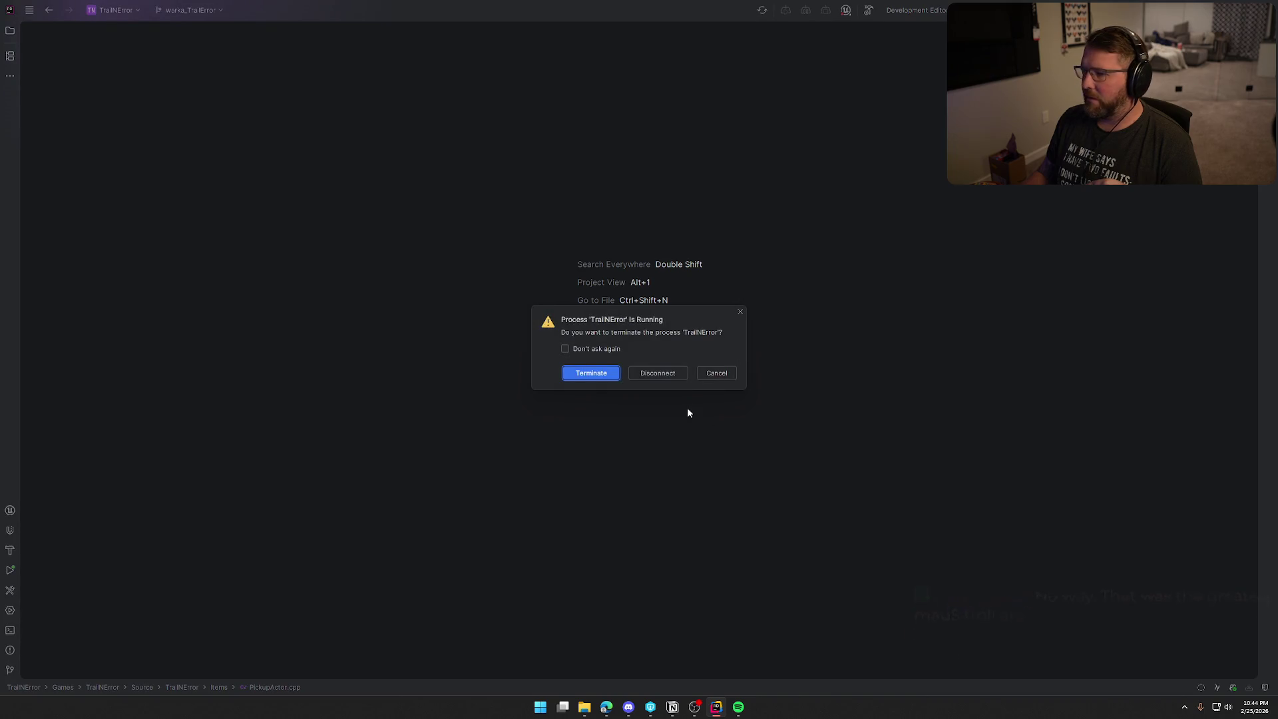
left_click(716, 372)
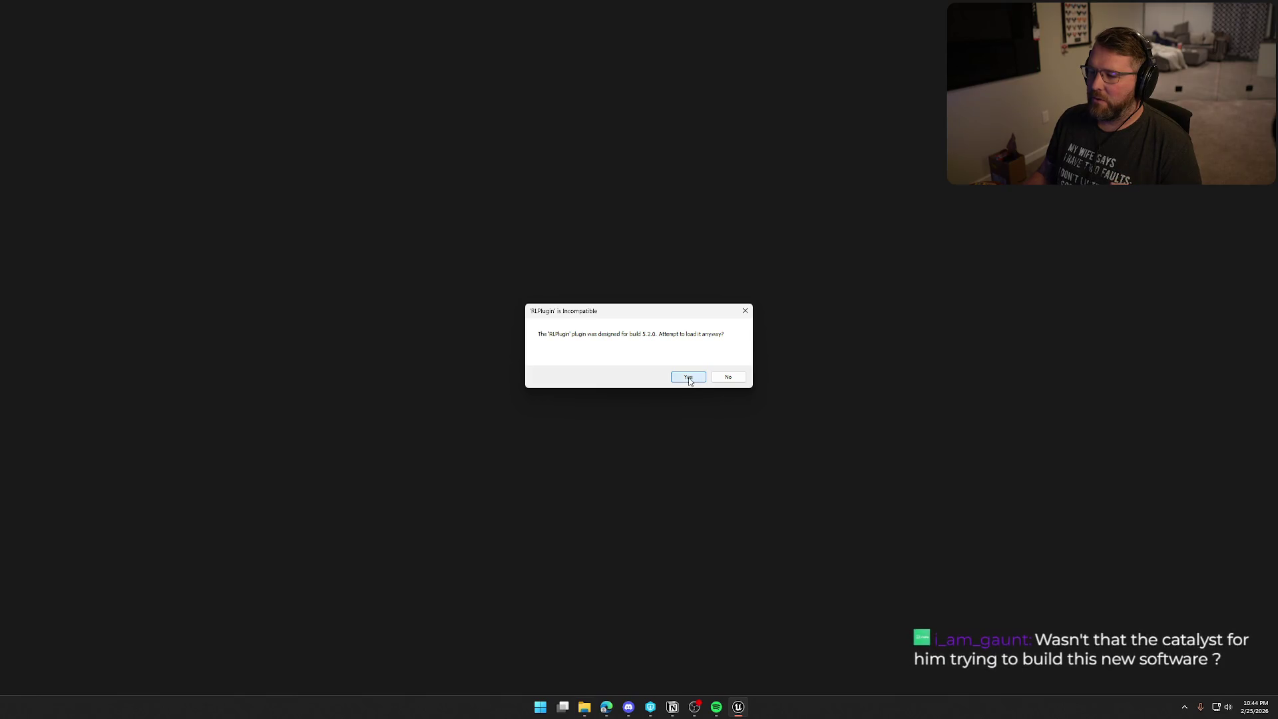
- Load the RLPlugin, DLSS, NIS and DLSSMoviePipelineSupport plugins anyway, then accept rebuilding the PH modules
left_click(696, 383)
left_click(689, 380)
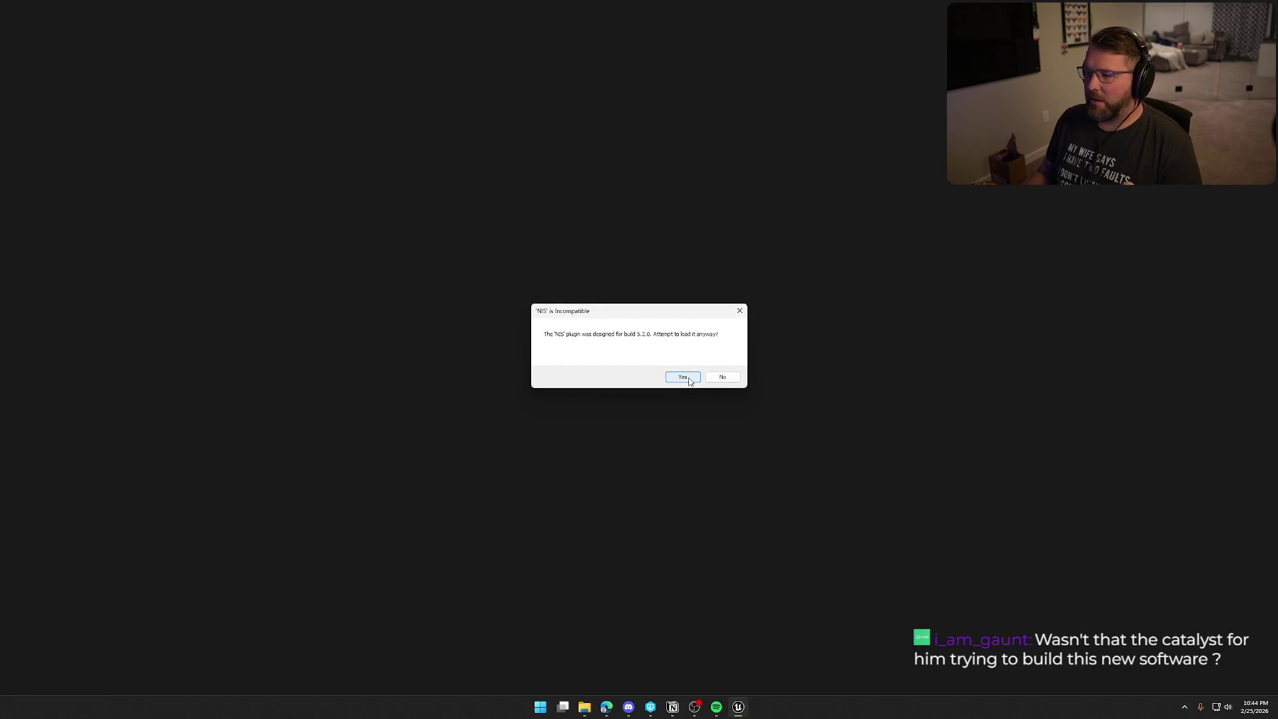
left_click(690, 380)
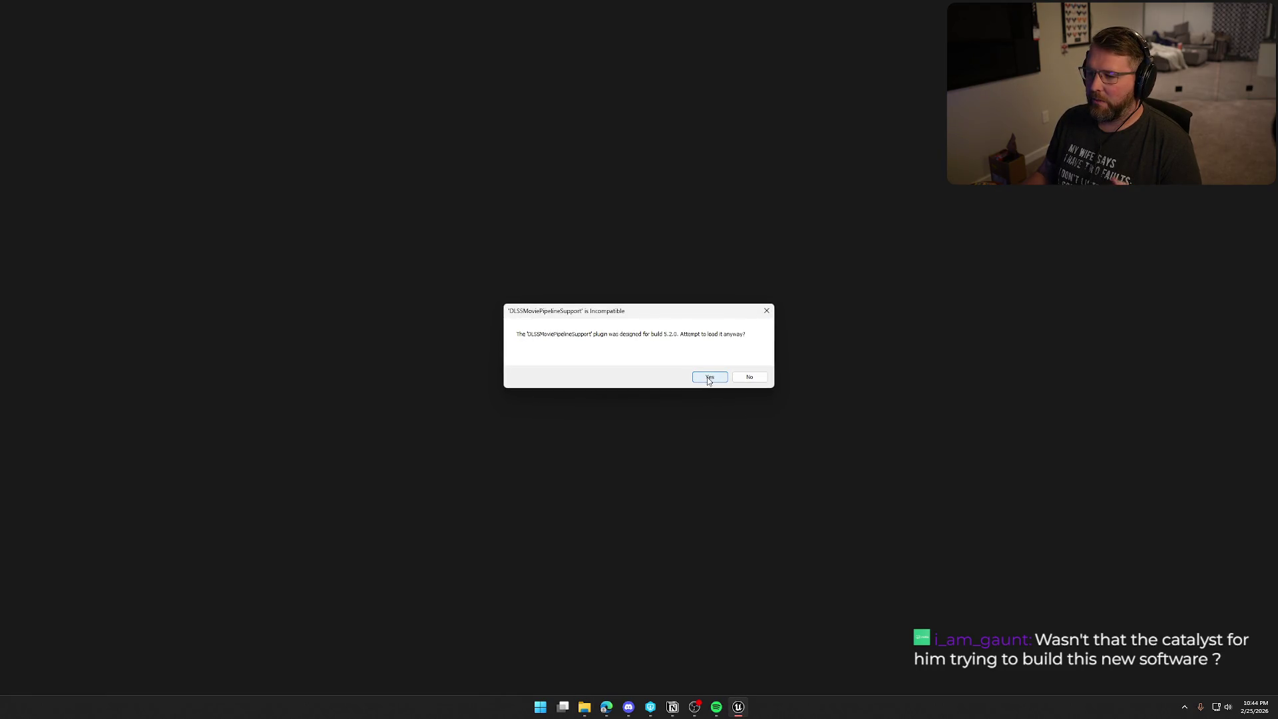
left_click(708, 378)
left_click(698, 377)
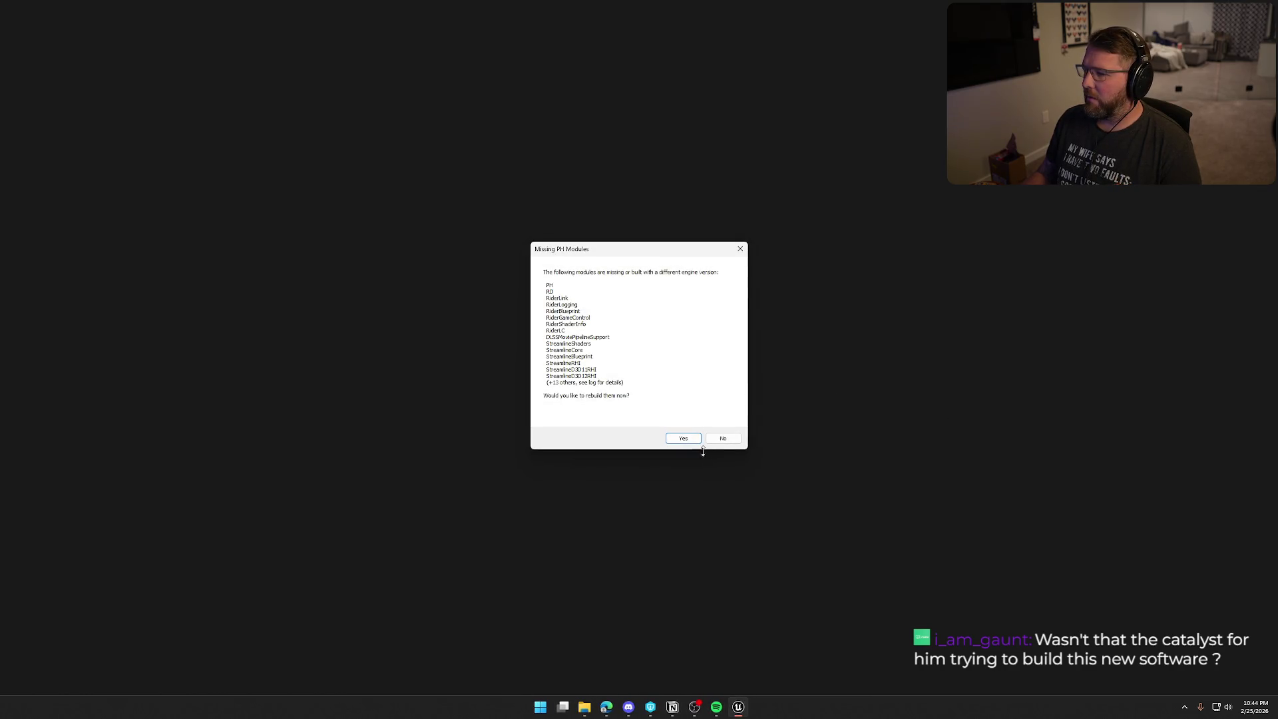
left_click(684, 439)
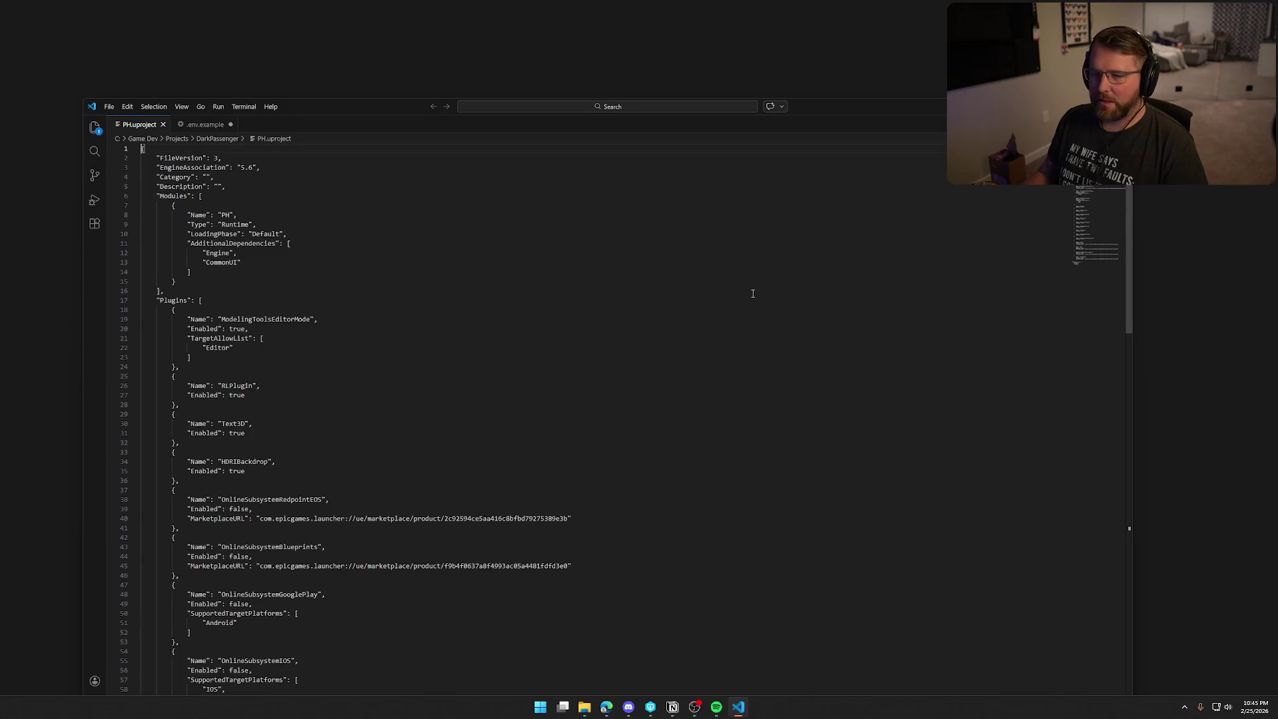
- Maximize PH.uproject and change the RLPlugin's Enabled value to false
left_click(1120, 106)
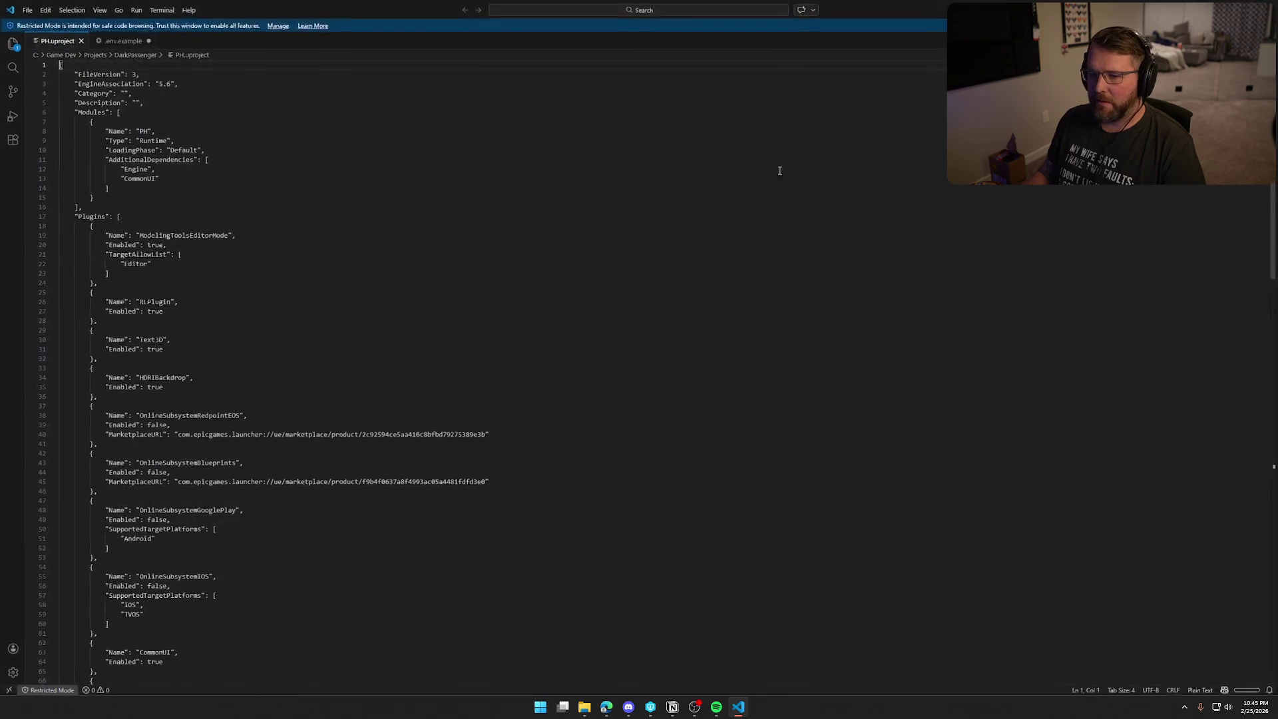
scroll(253, 287, "down", 2)
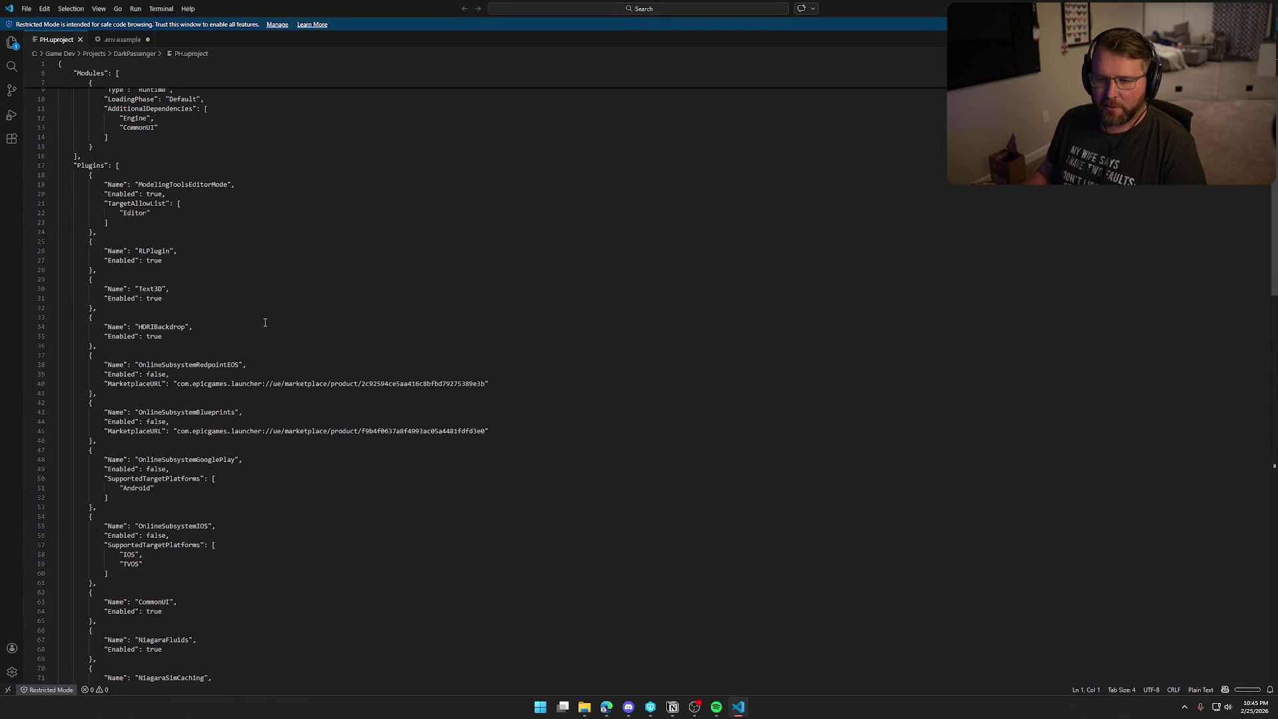
double_click(153, 259)
type("false")
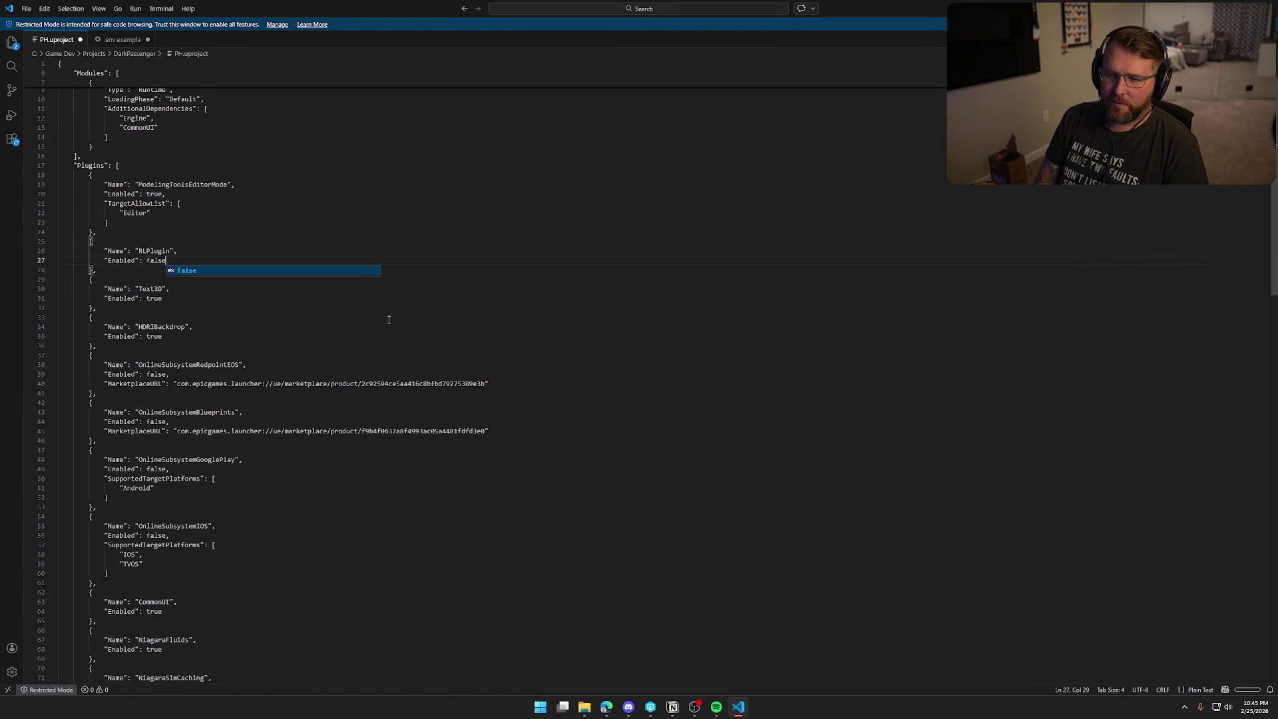
left_click(154, 303)
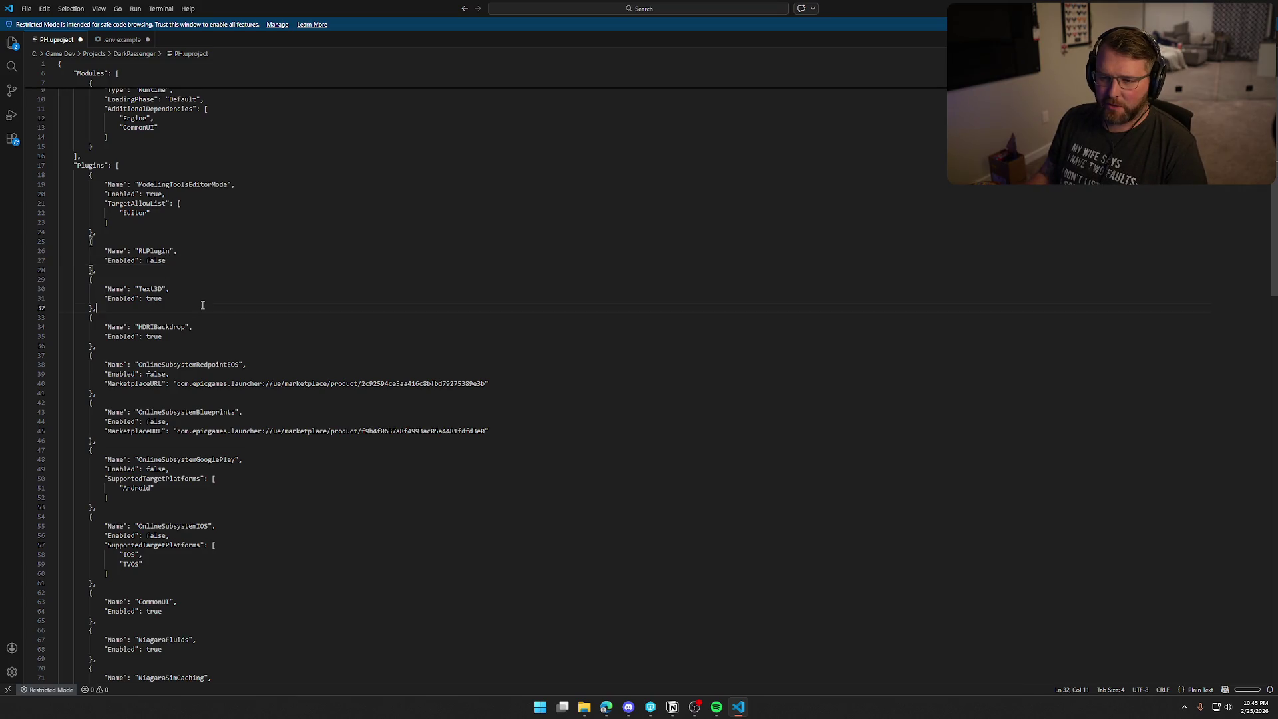
- Set Enabled to false for the DLSS and NIS plugins
scroll(219, 345, "down", 2)
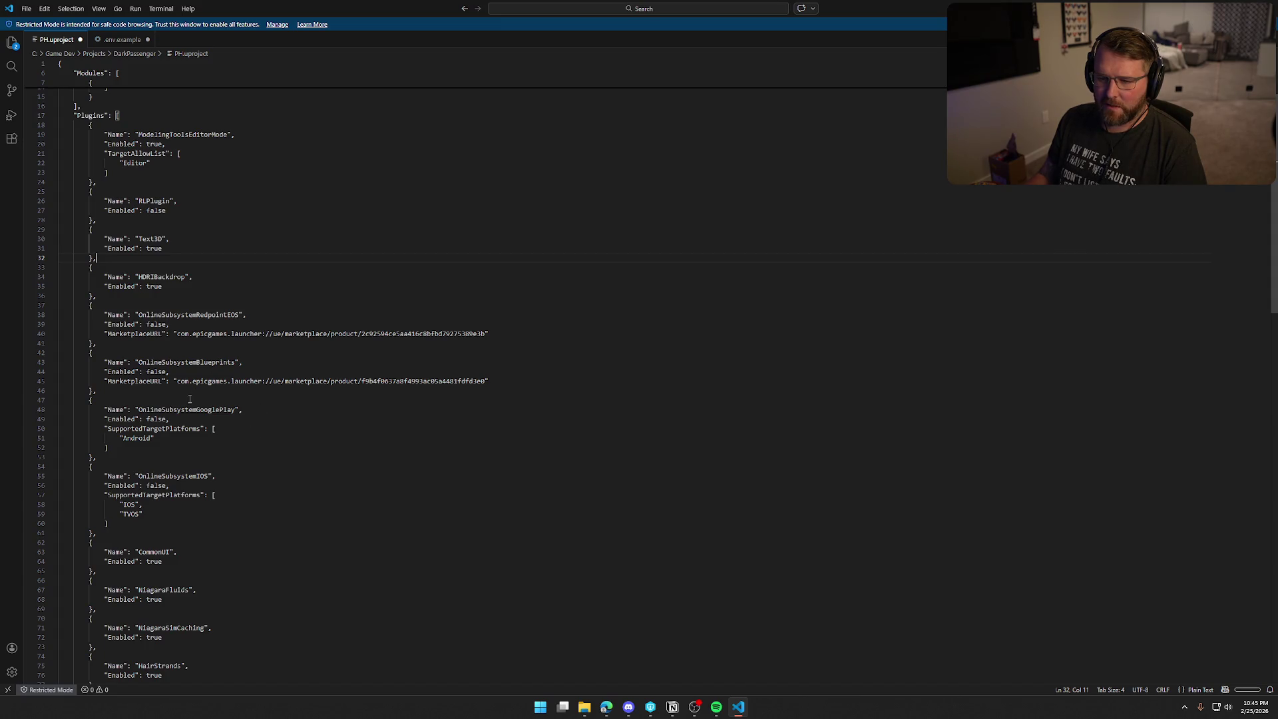
scroll(138, 360, "down", 4)
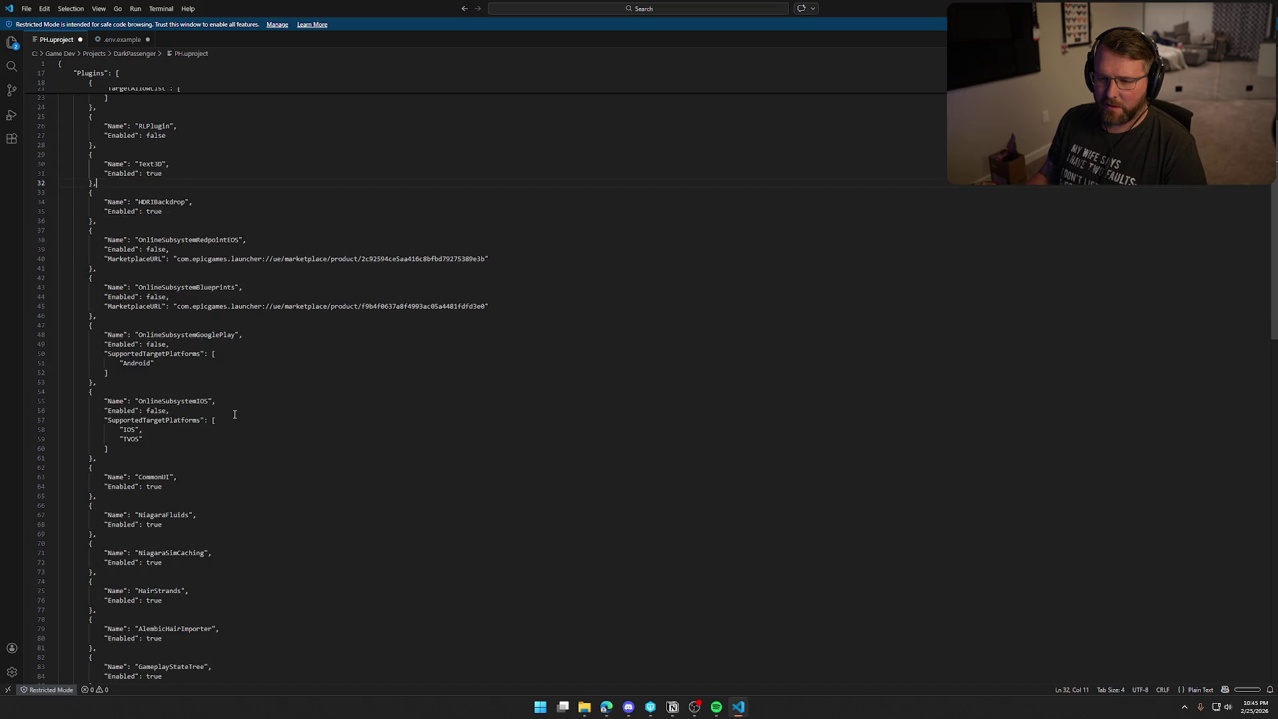
scroll(227, 411, "down", 3)
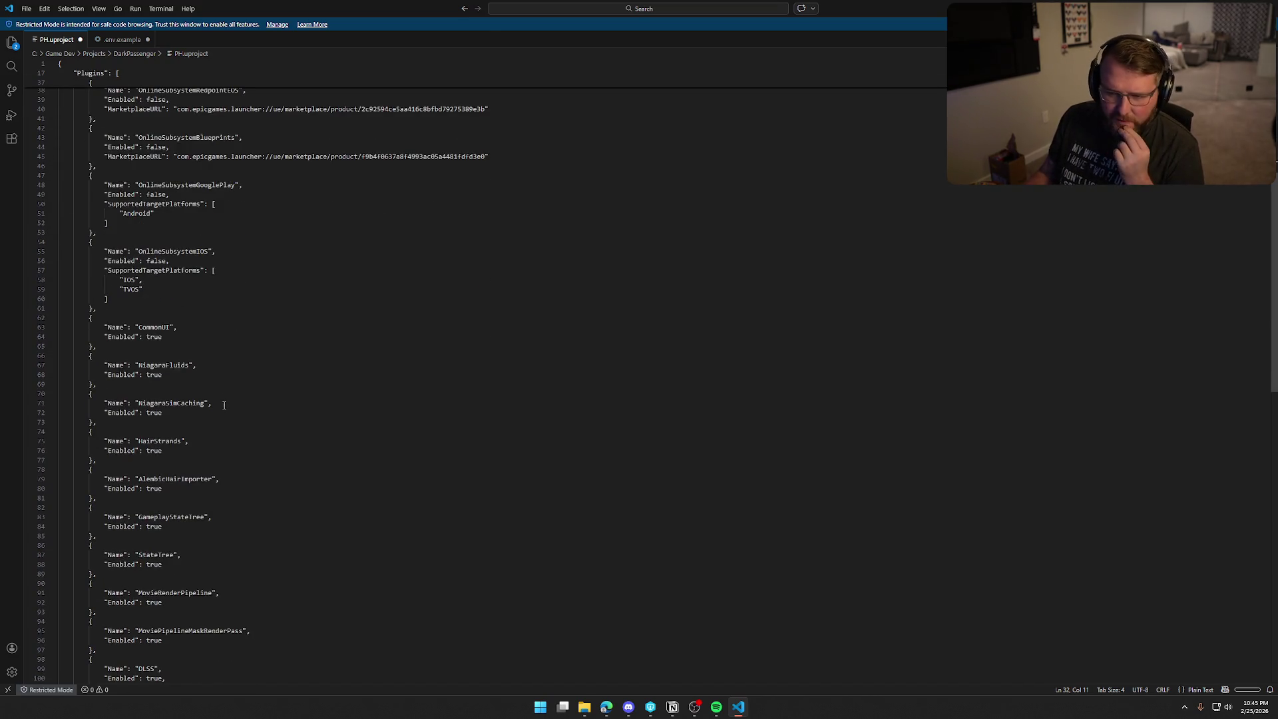
scroll(248, 435, "down", 6)
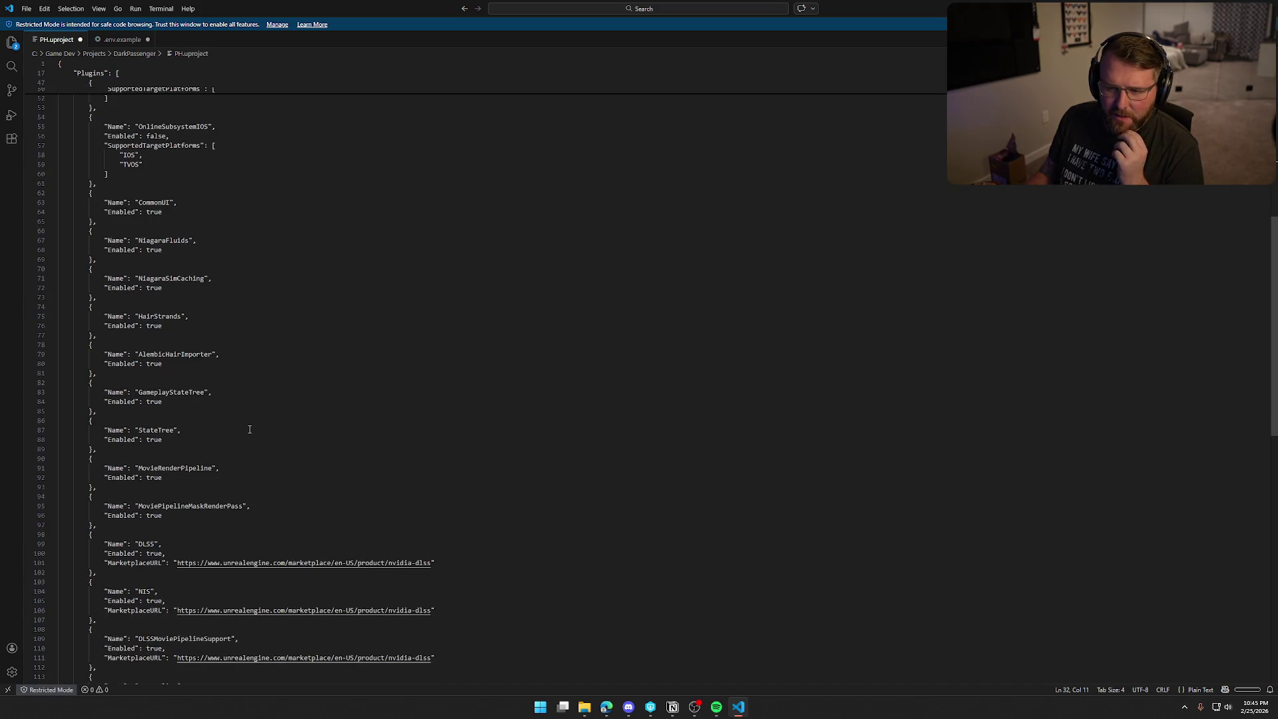
scroll(250, 430, "down", 3)
double_click(154, 403)
type("false")
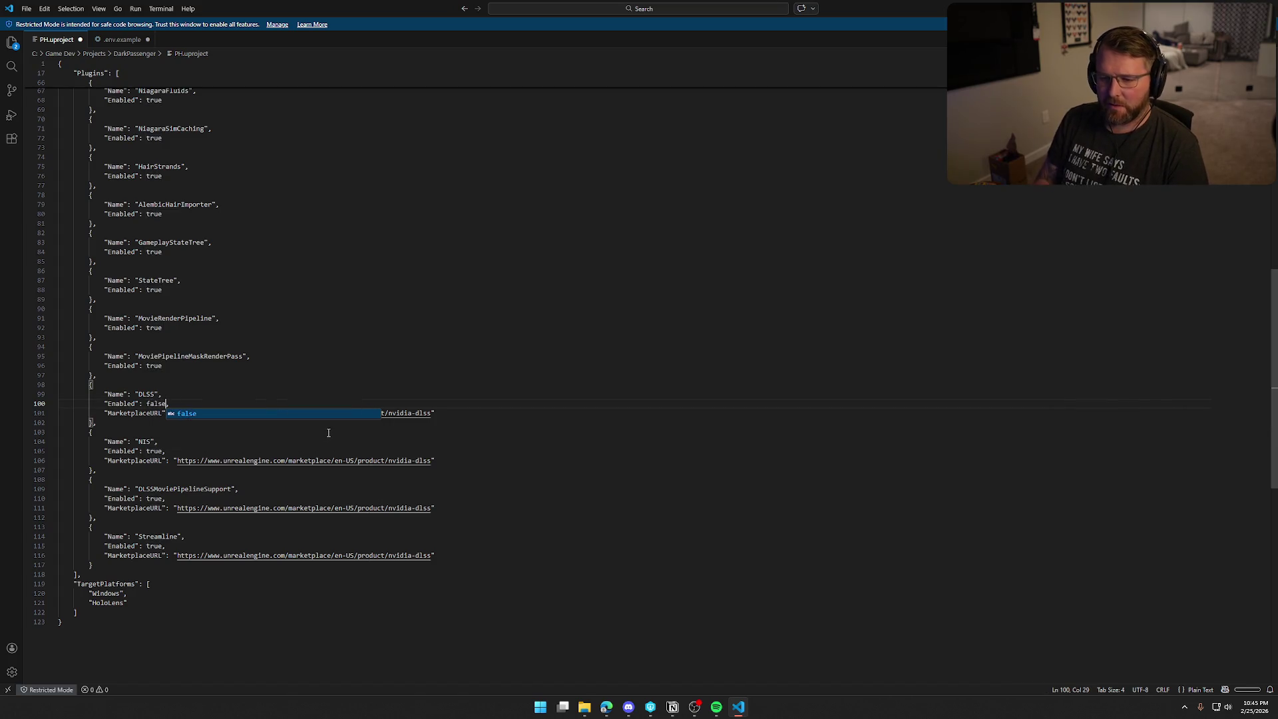
double_click(152, 452)
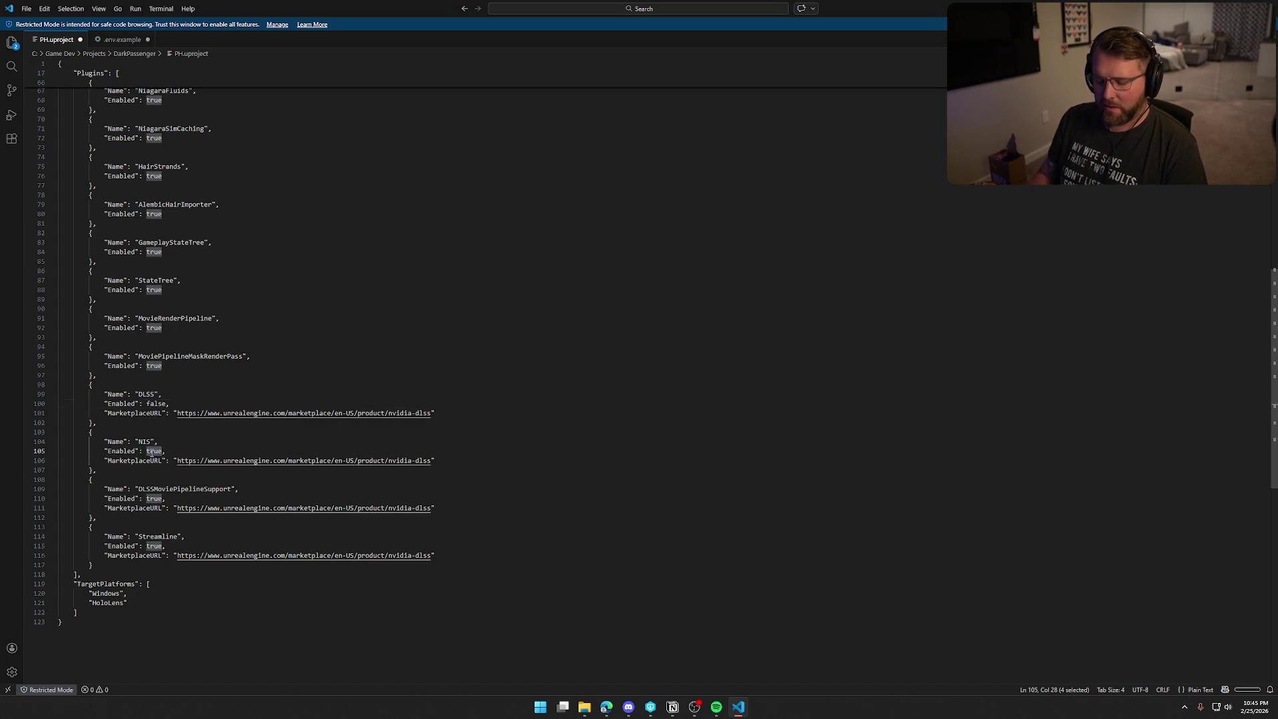
type("false")
- Set Enabled to false for DLSSMoviePipelineSupport and Streamline, then close VS Code
double_click(156, 452)
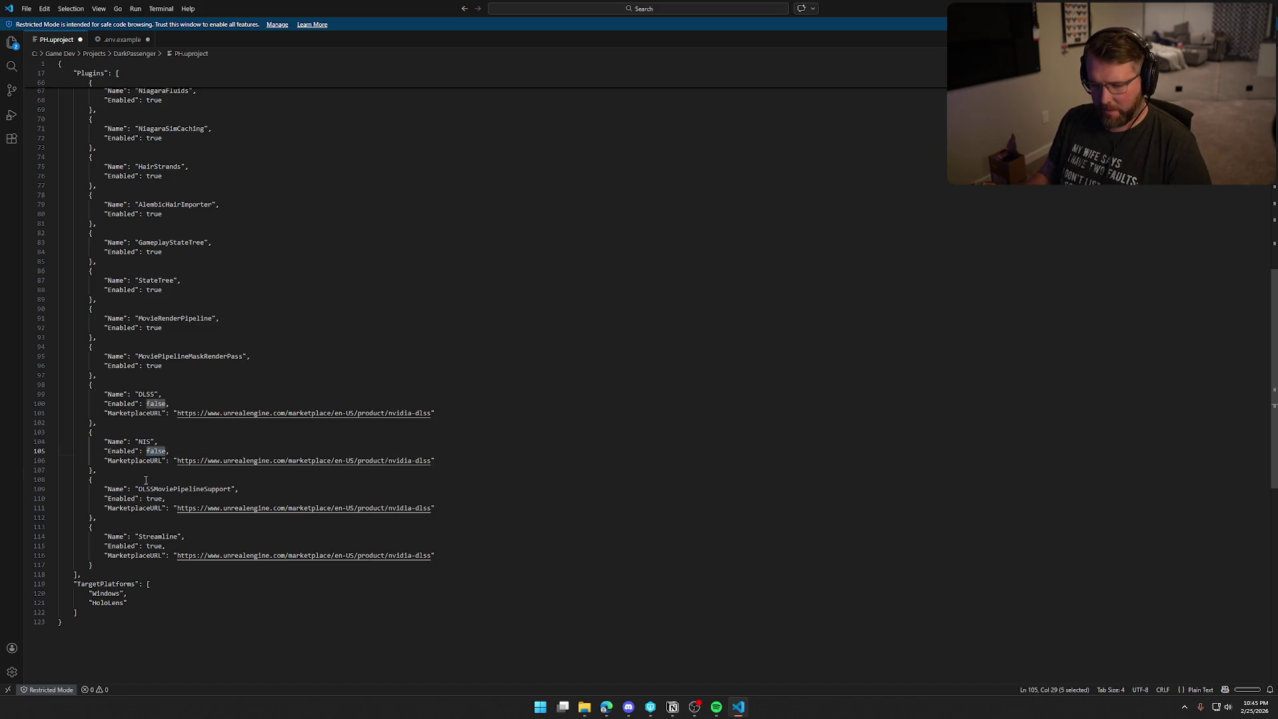
double_click(155, 499)
type("false")
double_click(157, 546)
type("false")
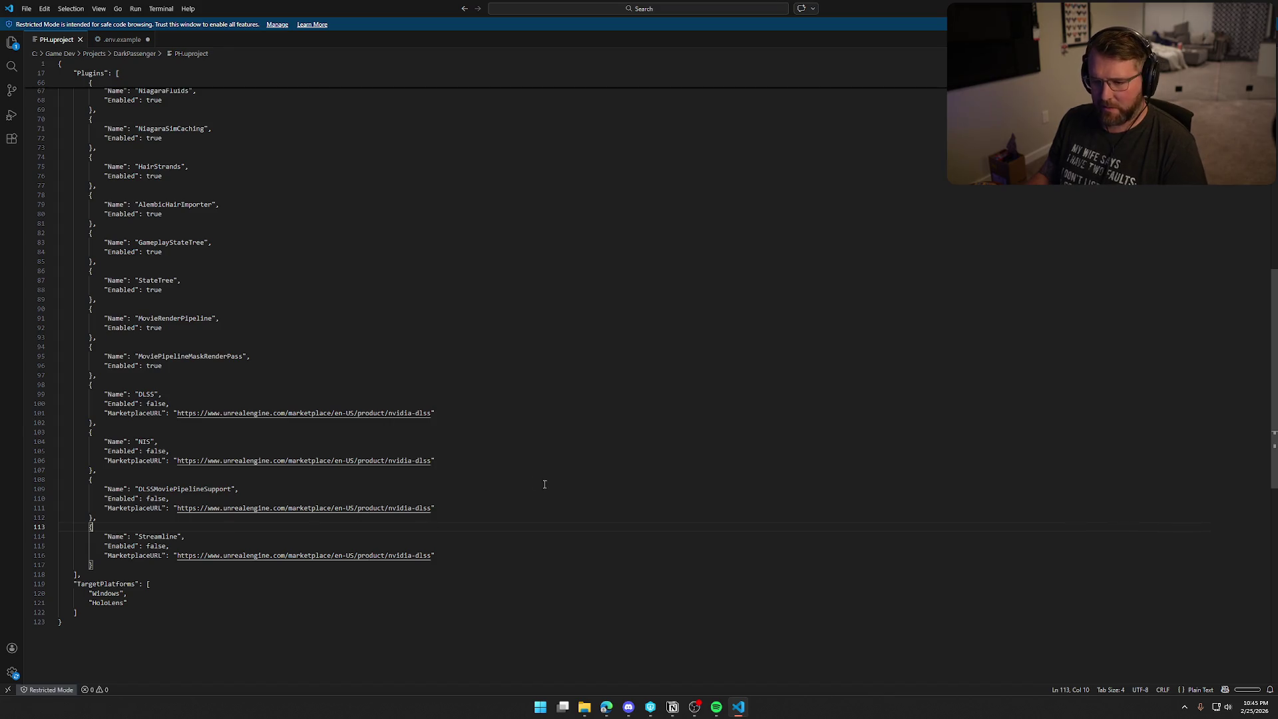
left_click(1261, 8)
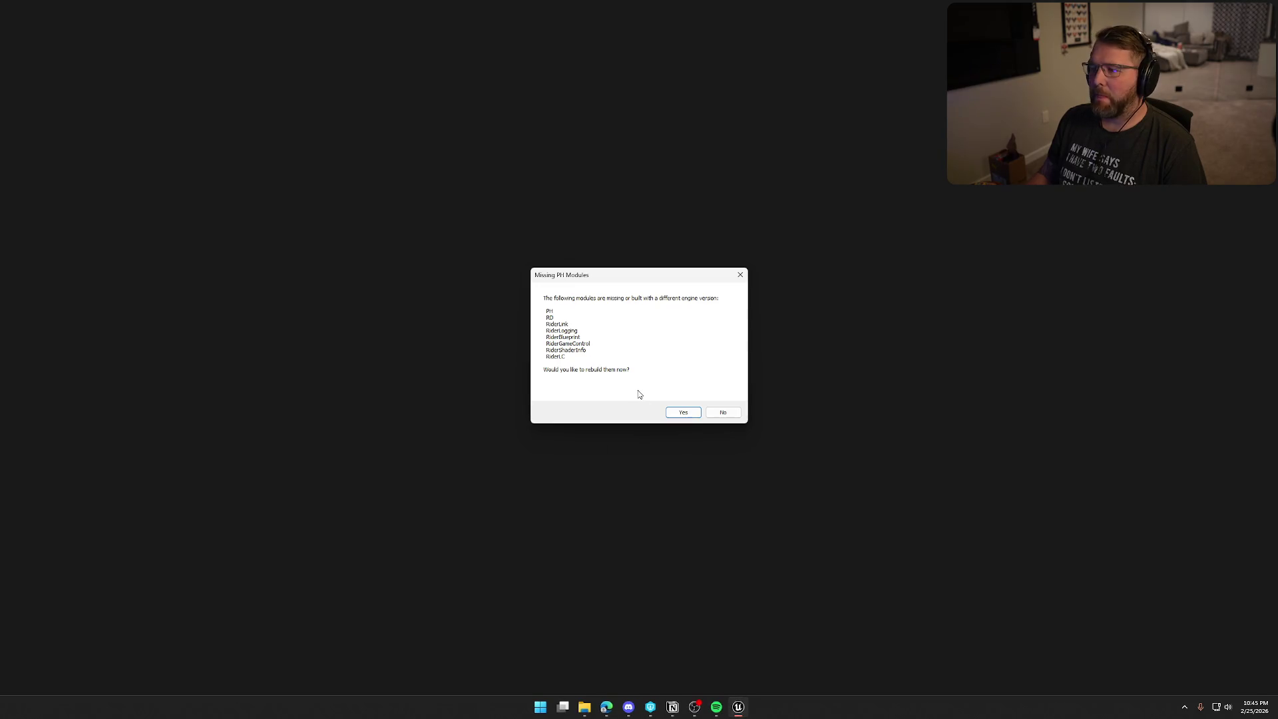
- Confirm rebuilding the missing PH modules and acknowledge the follow-up message
left_click(681, 414)
left_click(706, 376)
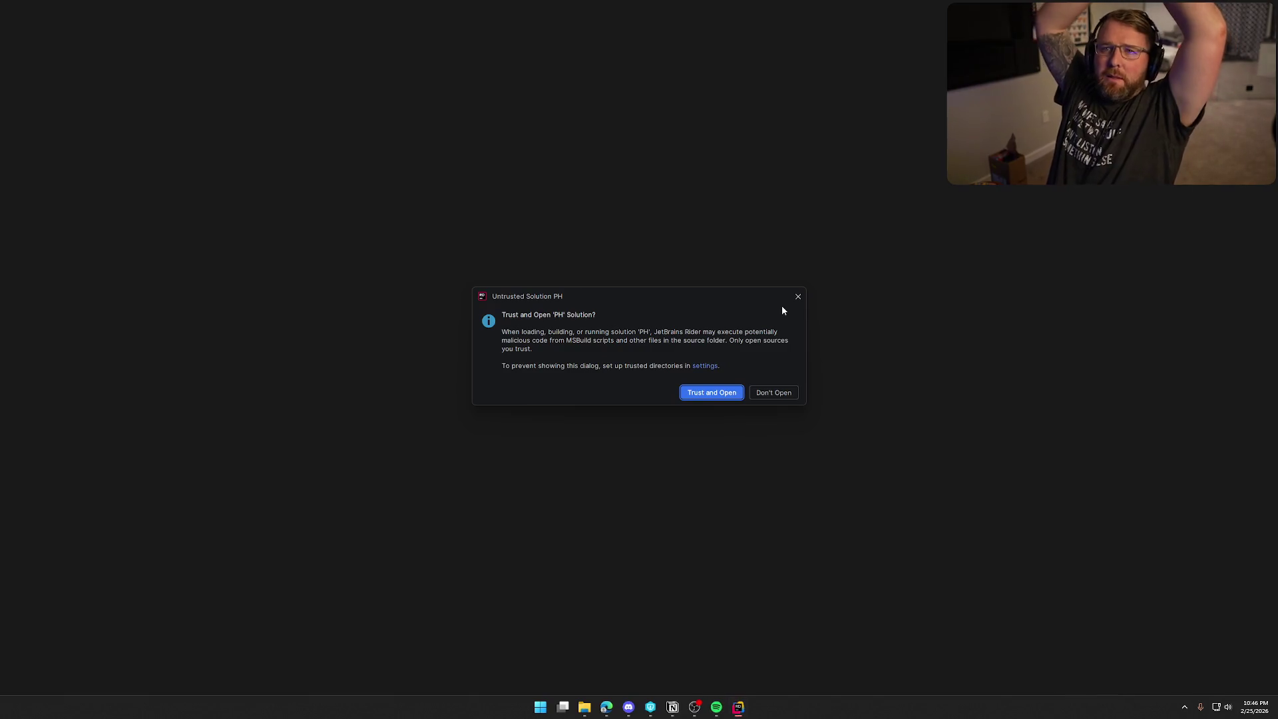
- Trust and open the PH solution in the Untrusted Solution dialog
left_click(698, 394)
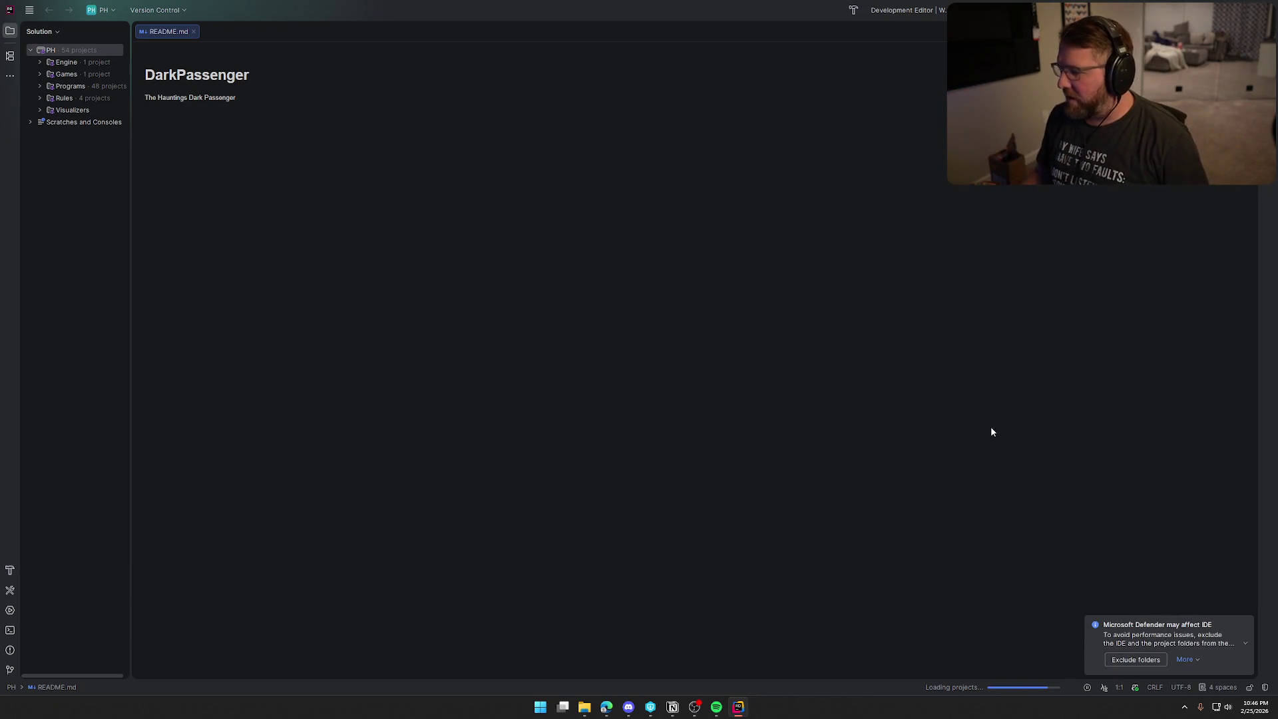
- Dismiss the Defender warning, close README.md, widen the Solution panel, and update RiderLink in the engine
left_click(1246, 625)
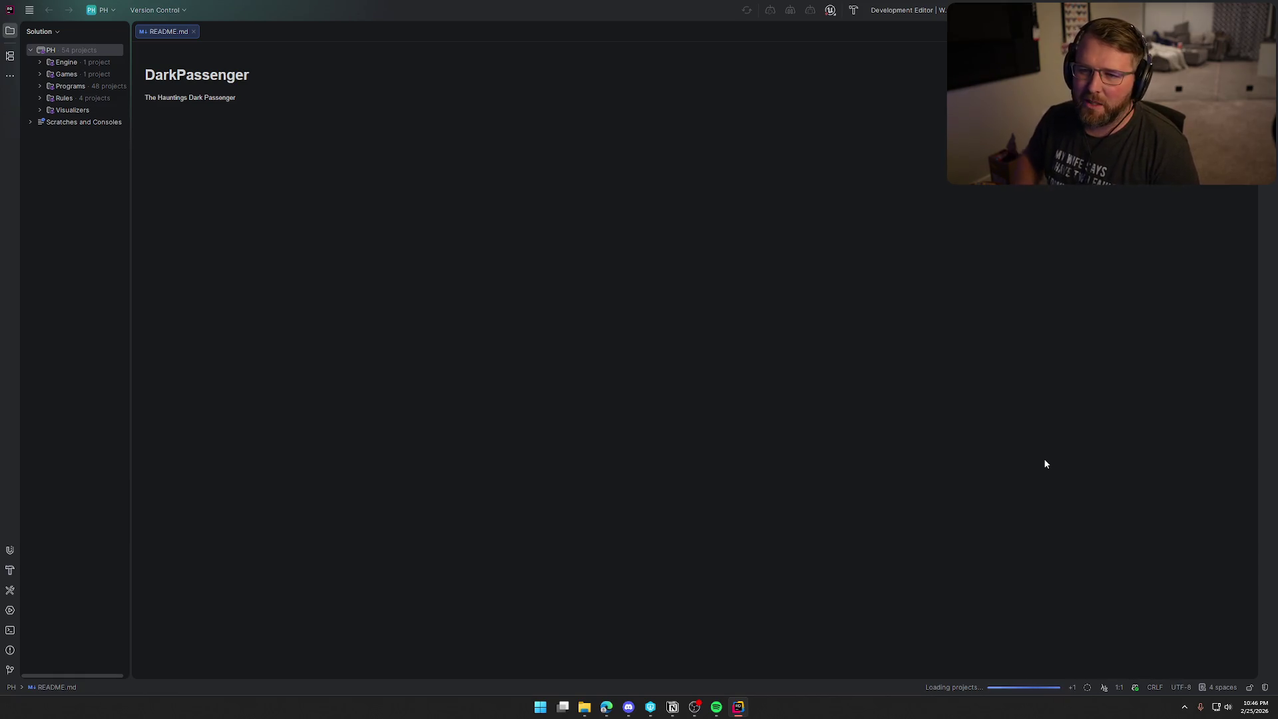
left_click(193, 31)
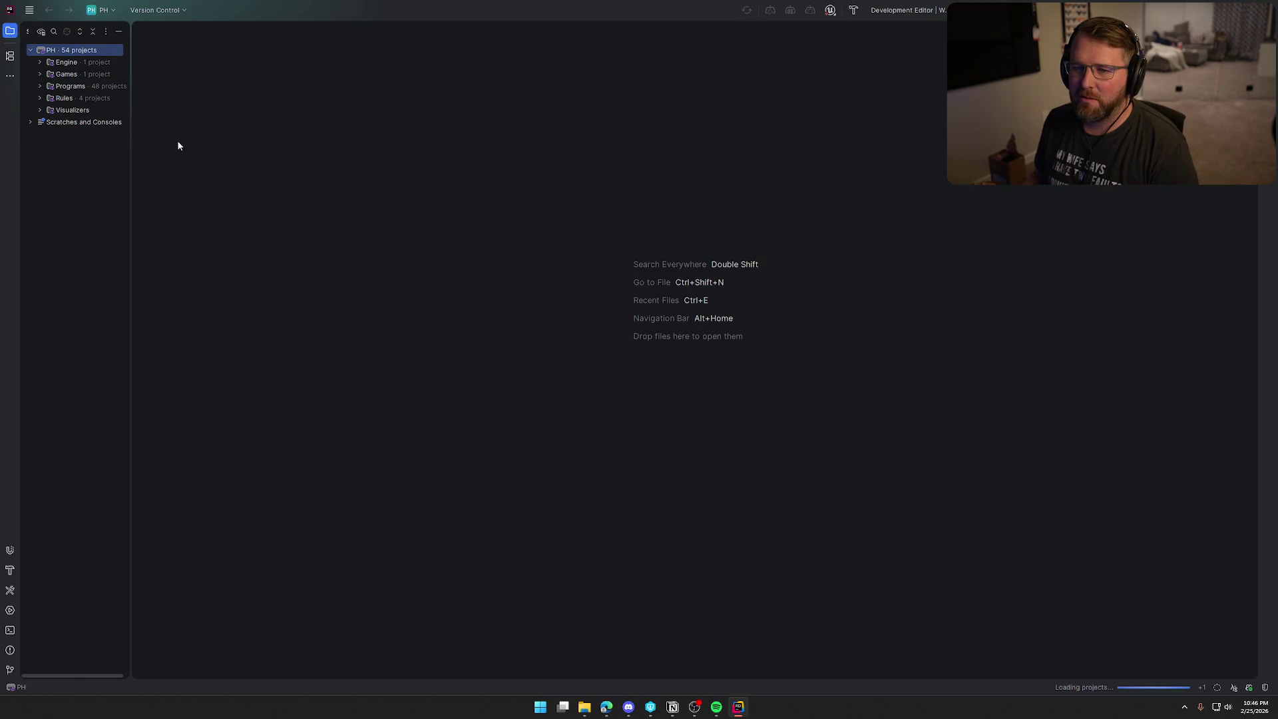
left_click_drag(129, 131, 178, 130)
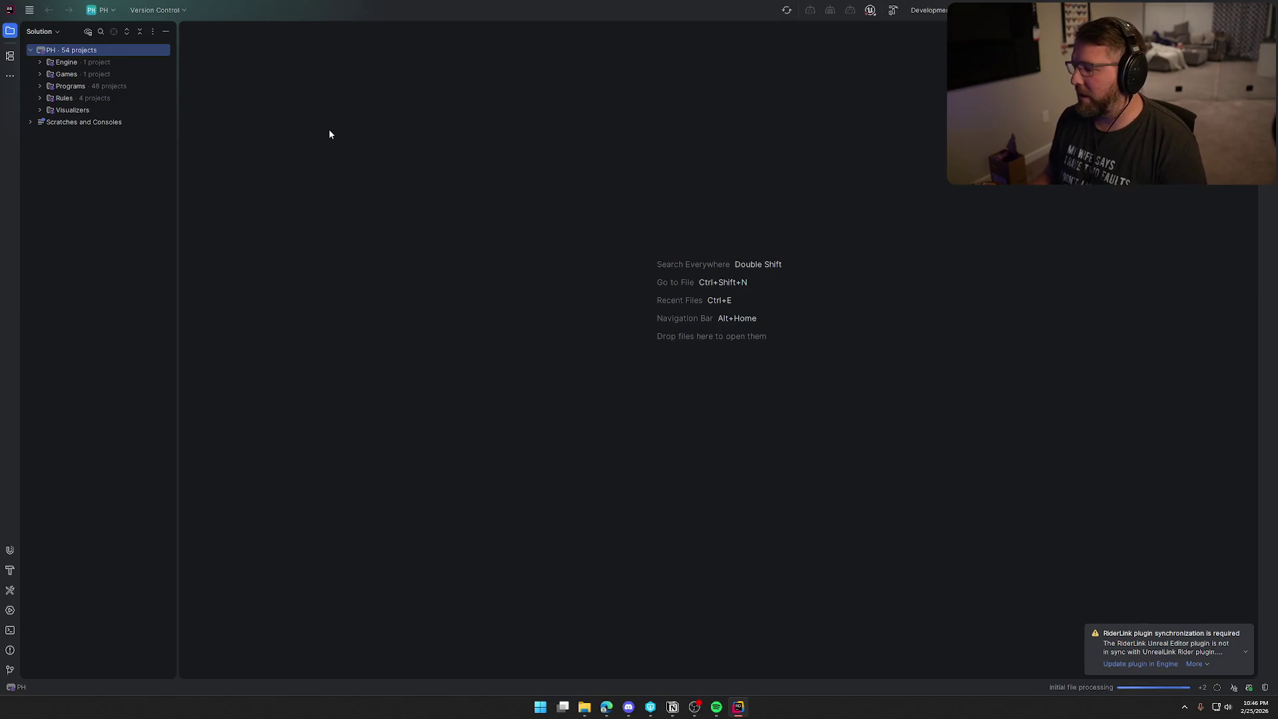
left_click(1141, 664)
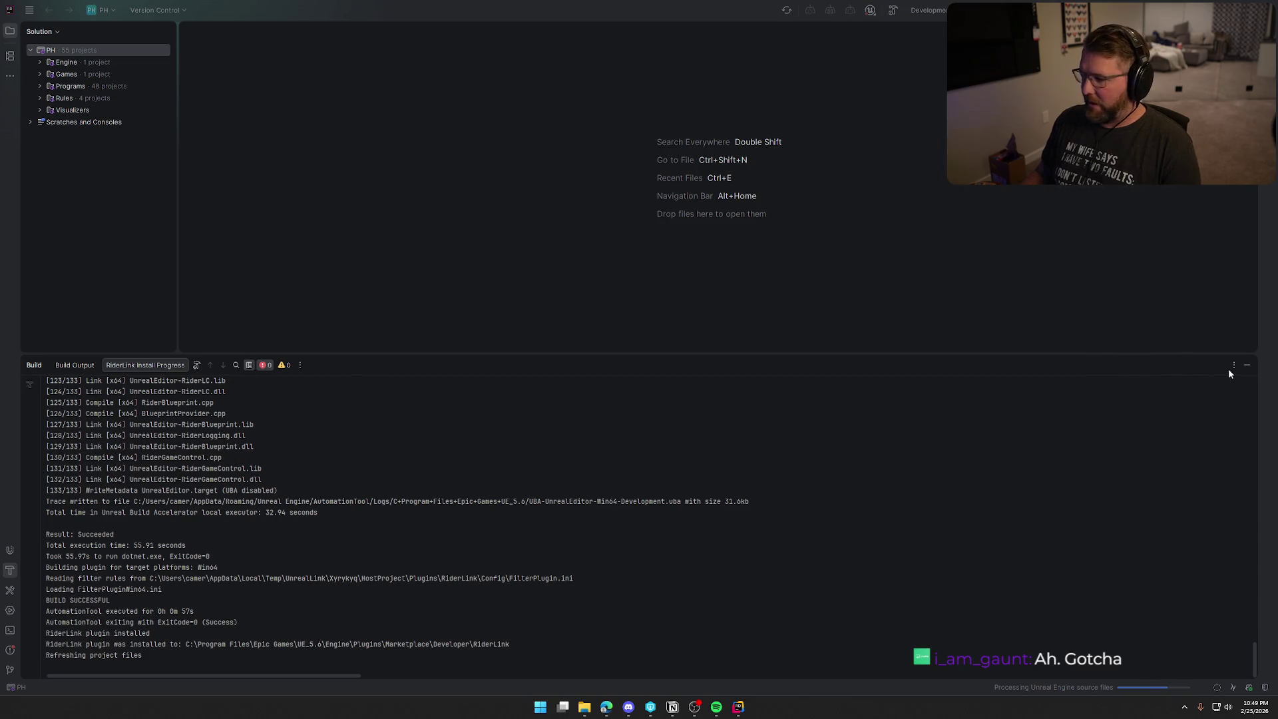
- Hide the Build tool window
left_click(1246, 364)
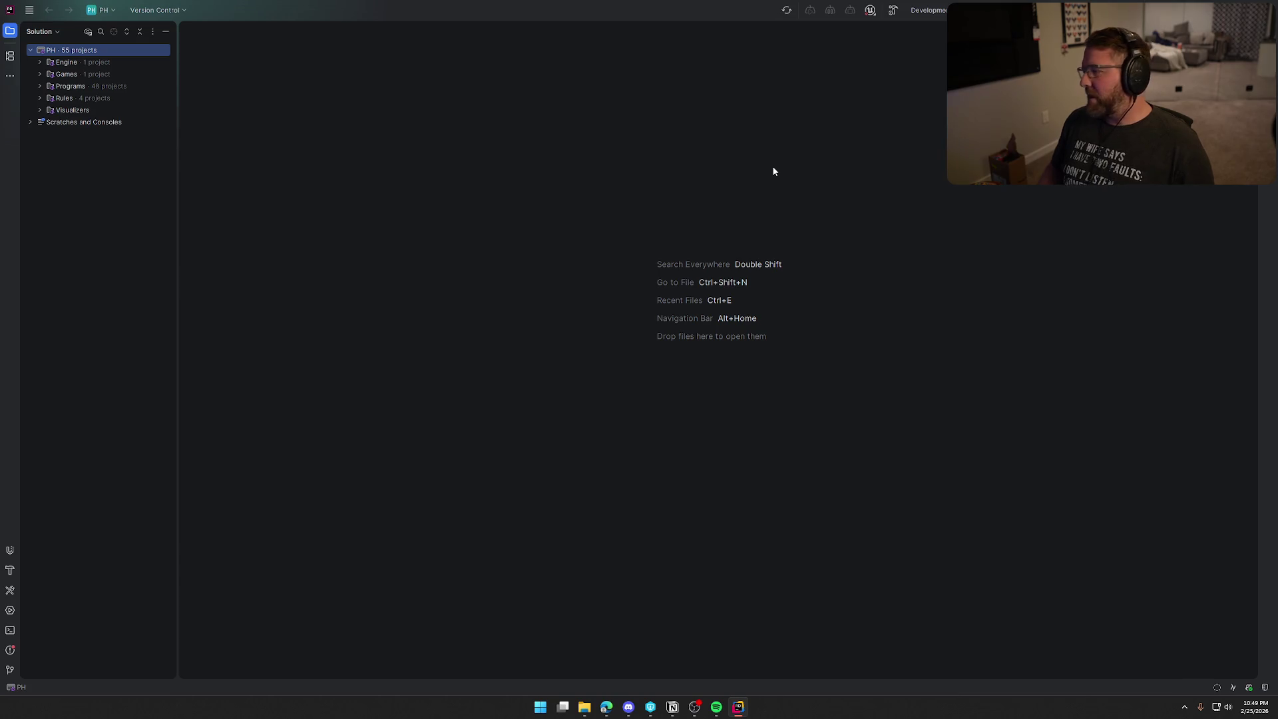
- Build the selected PH projects and view the failed PHEditor build output
left_click(892, 10)
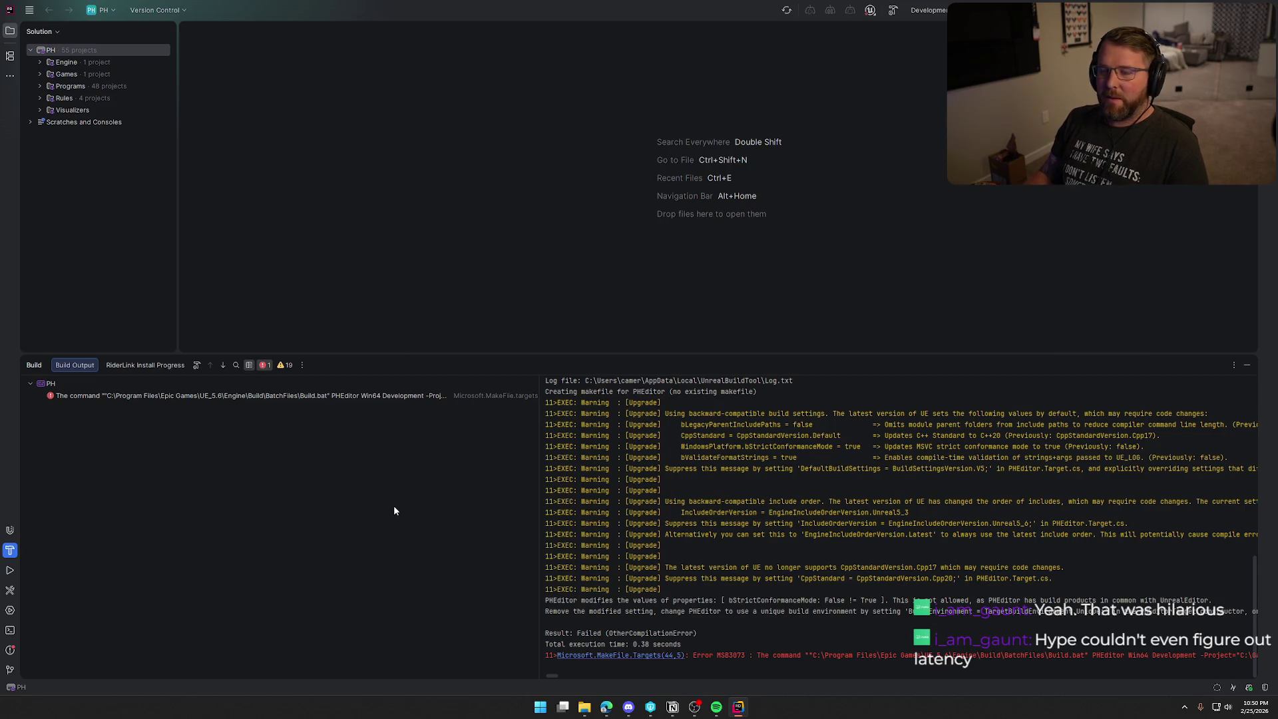
- Hide the build output, then switch to Notion and close it
left_click(1248, 366)
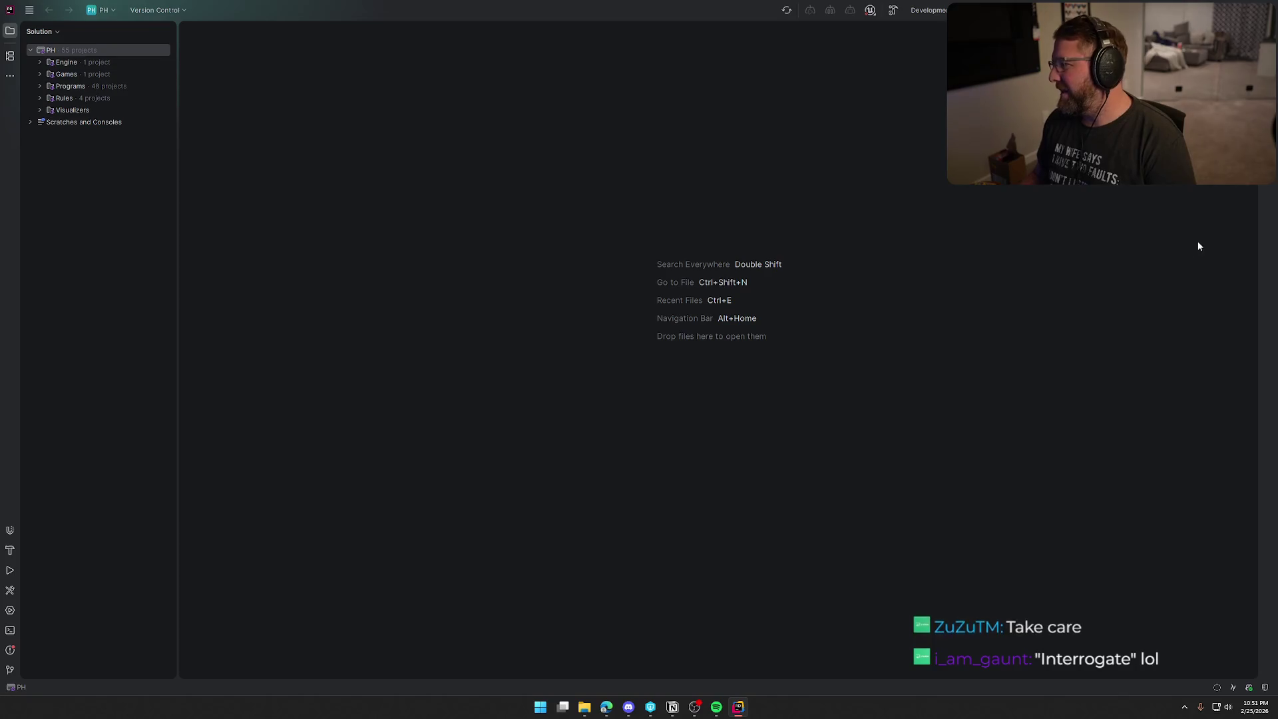
key("alt+Tab")
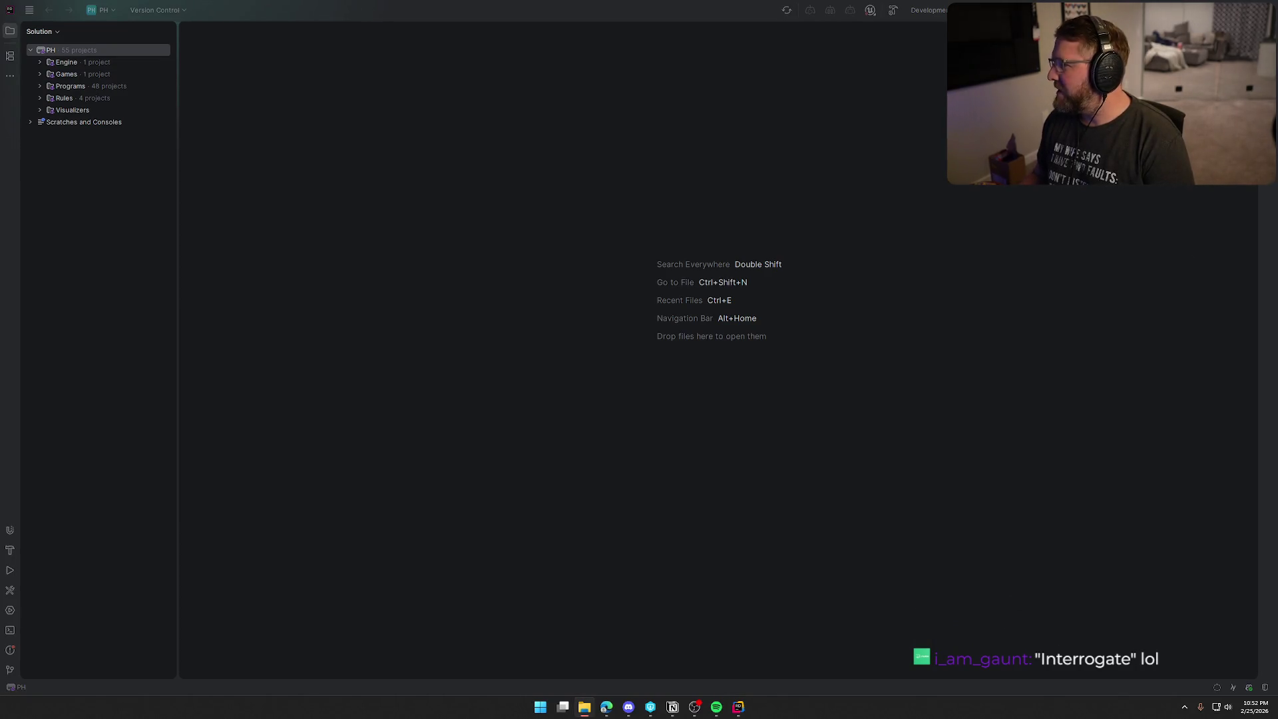
key("alt+F4")
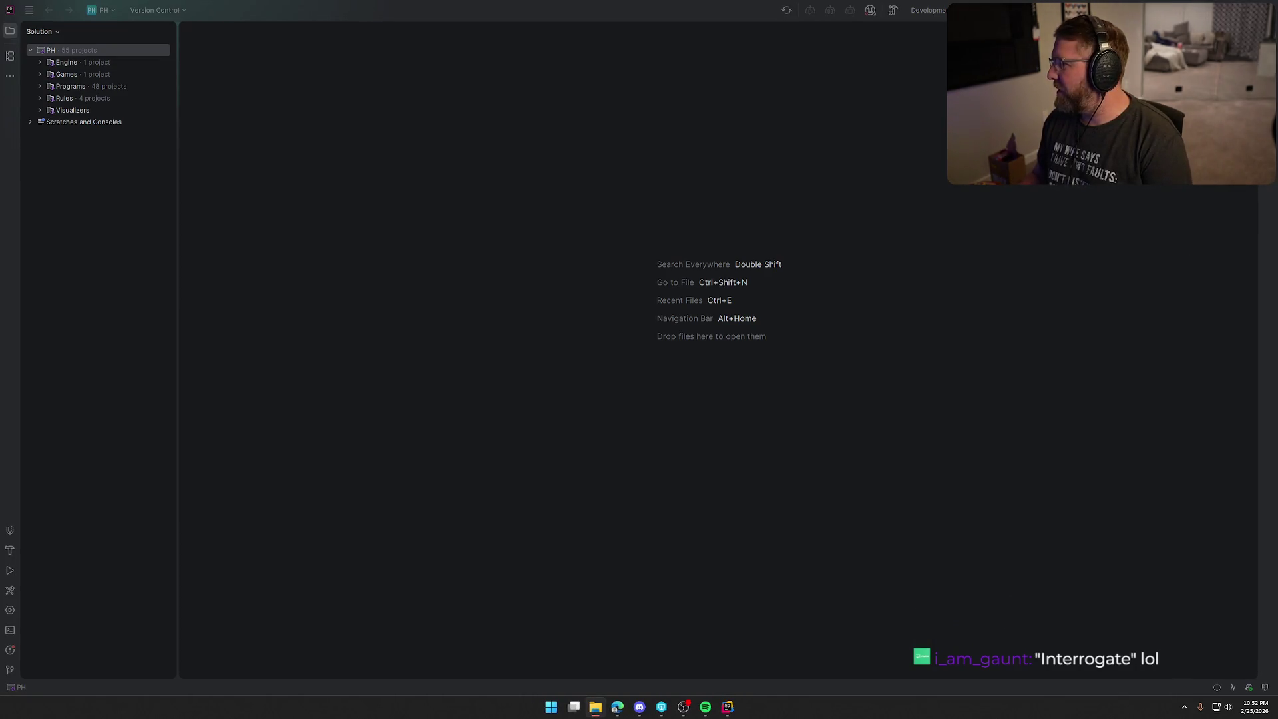
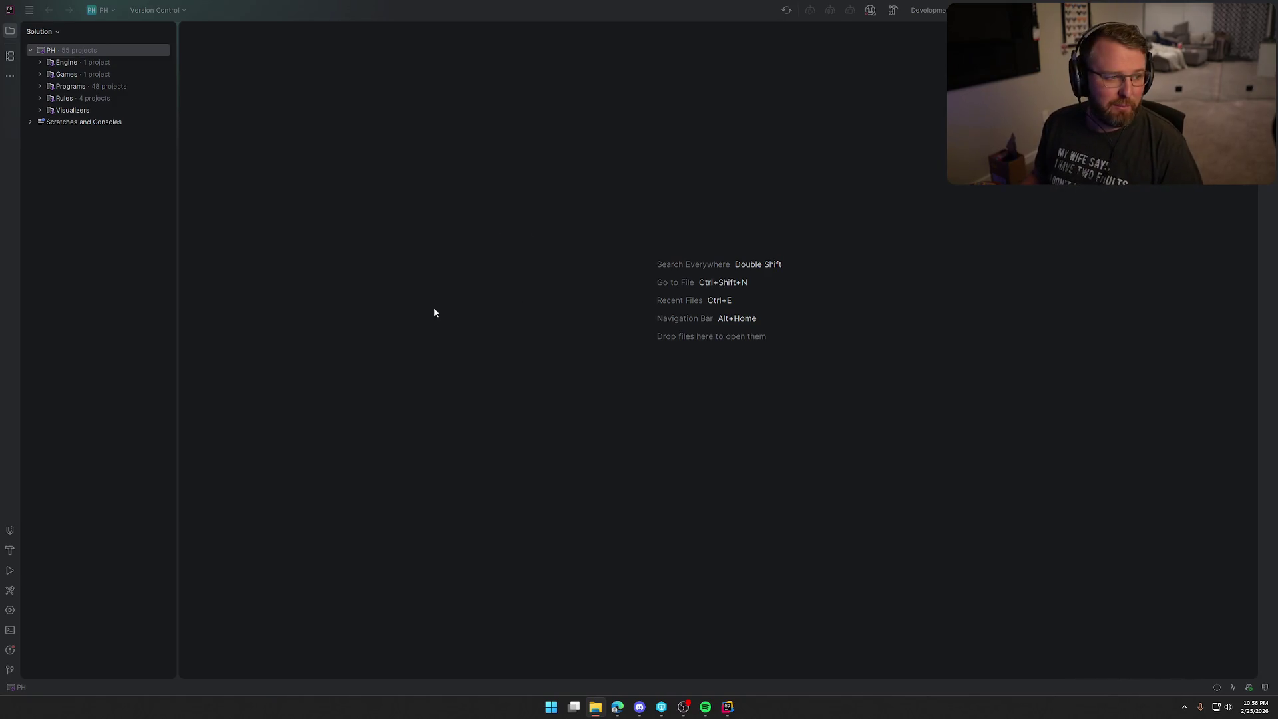
- Build the PH solution in Rider twice, then hide the build output
left_click(1109, 329)
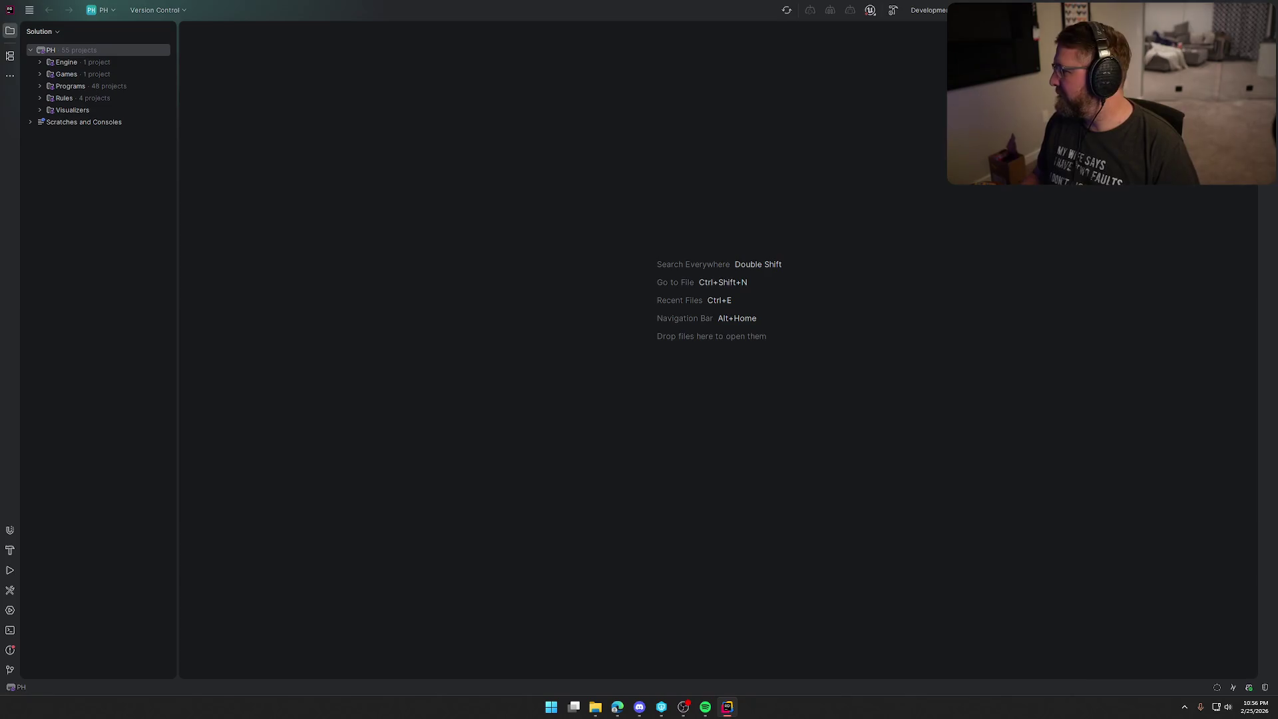
key("ctrl+shift+b")
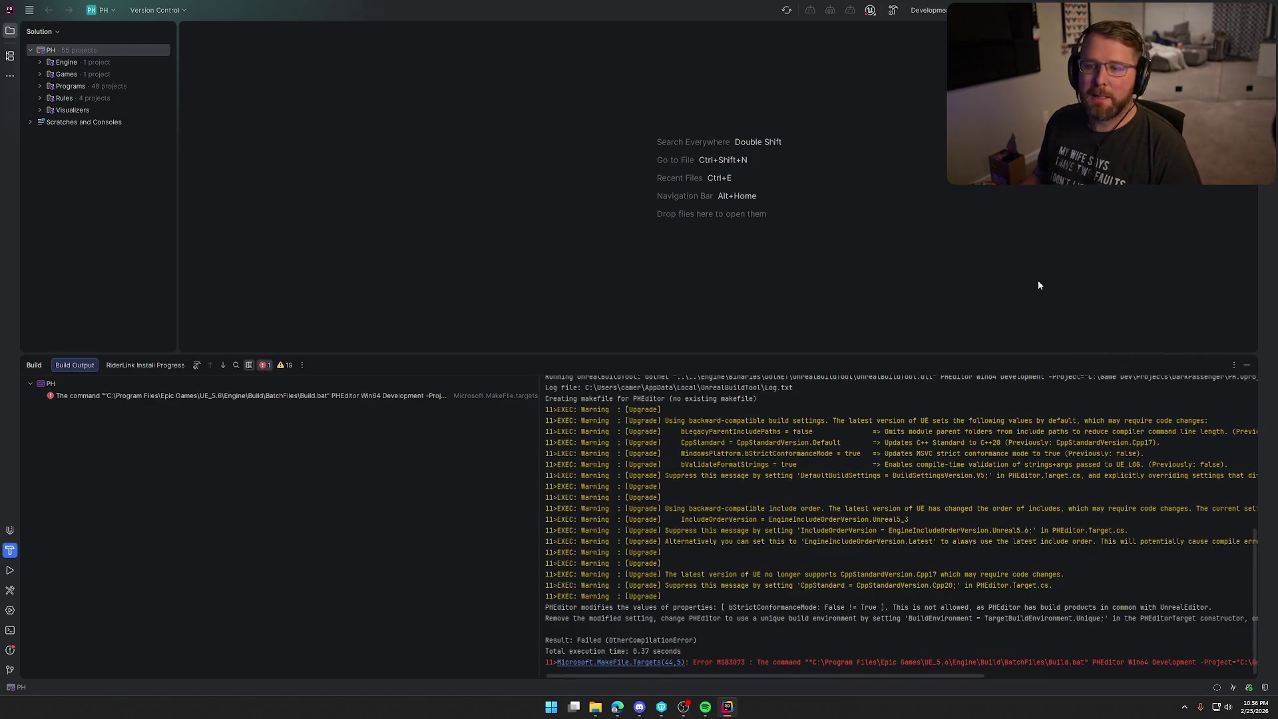
scroll(827, 533, "down", 1)
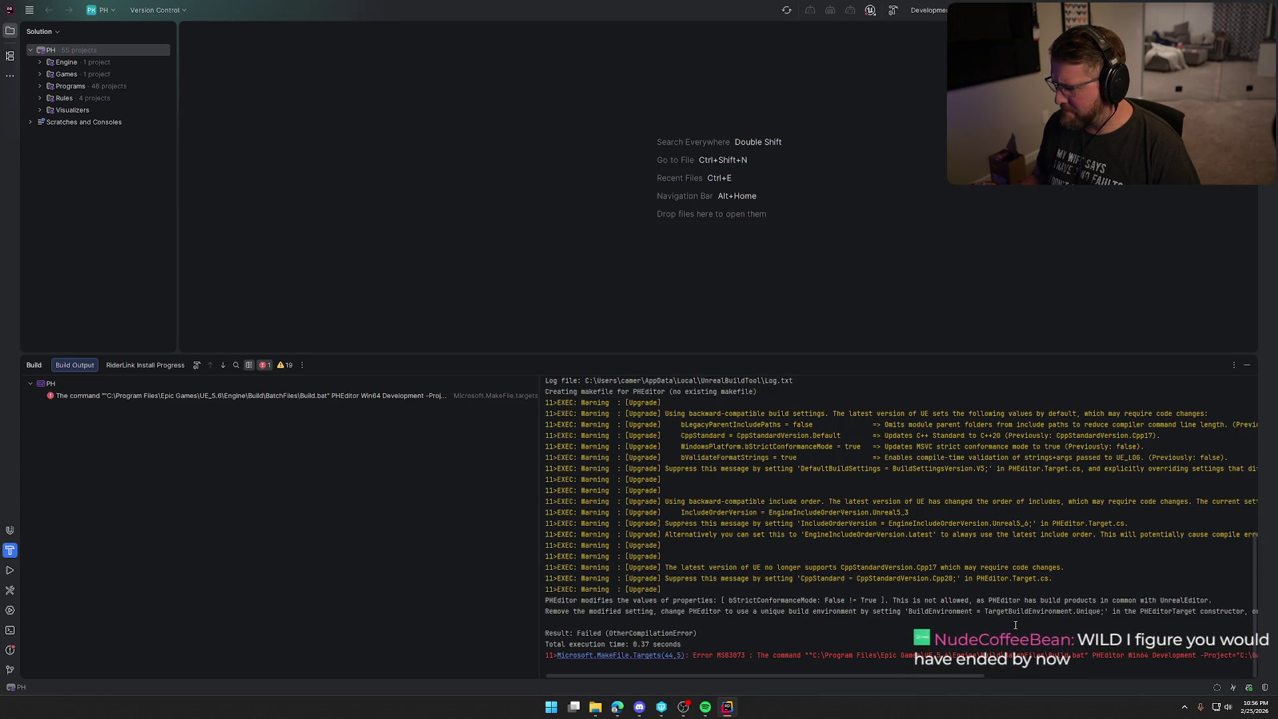
key("ctrl+shift+b")
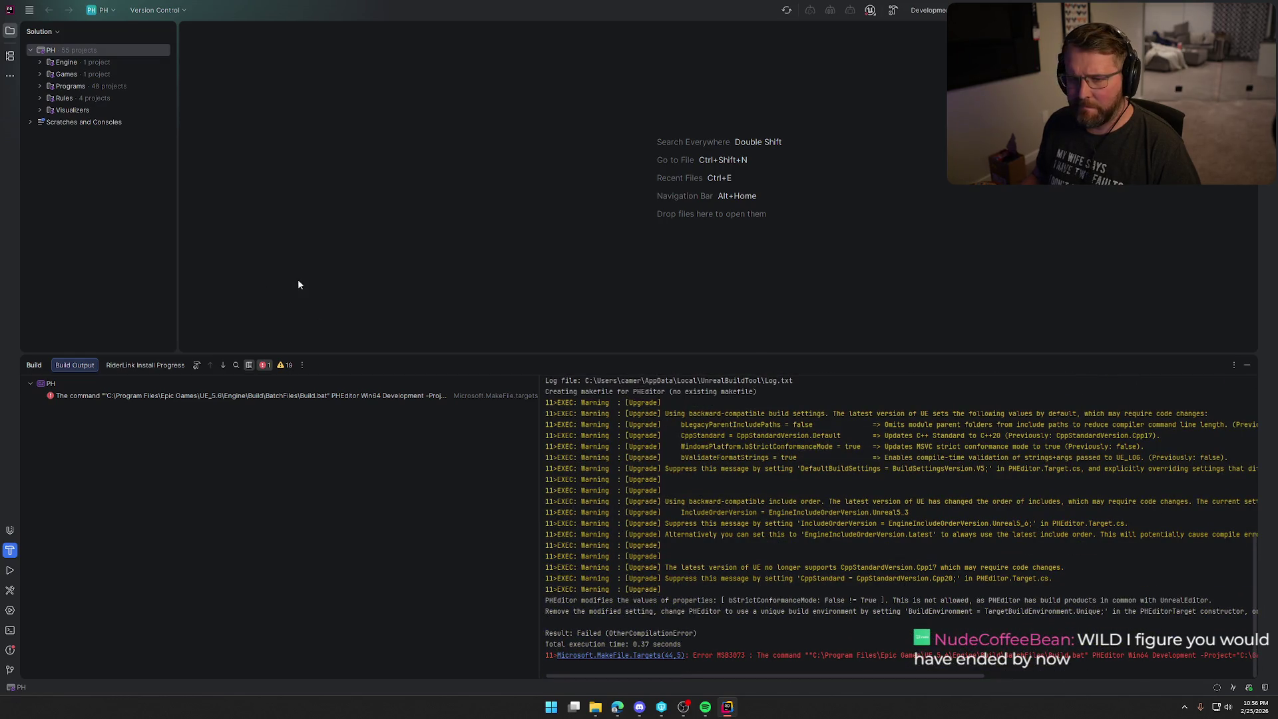
left_click(1247, 364)
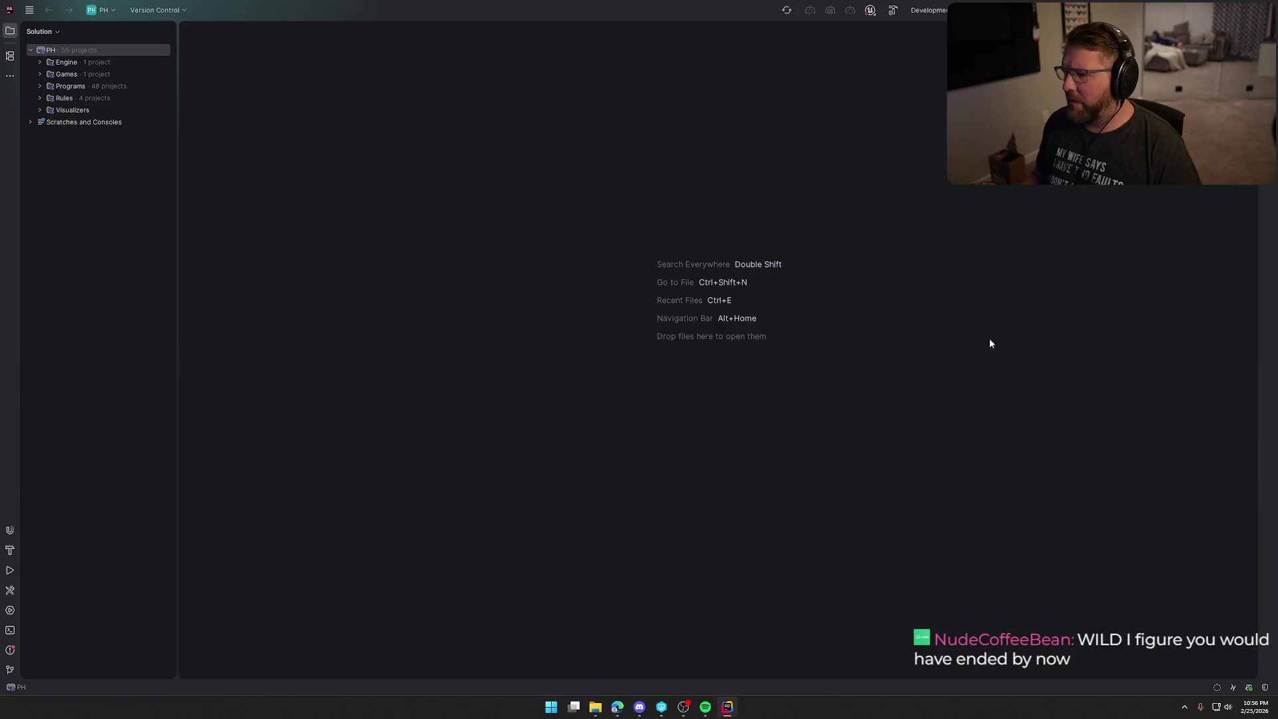
- Open PH.Build.cs, PH.h and PH.cpp from Games > PH > Source > PH and refresh the project files
left_click(39, 74)
left_click(49, 86)
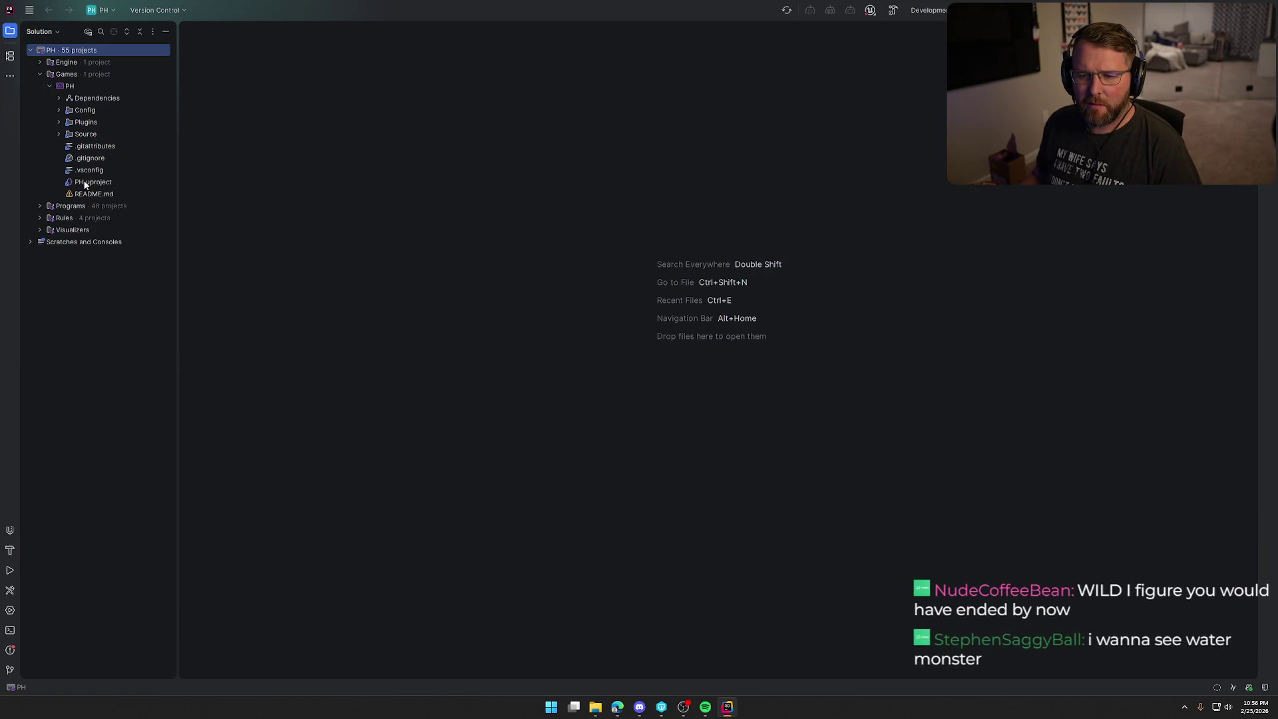
left_click(58, 134)
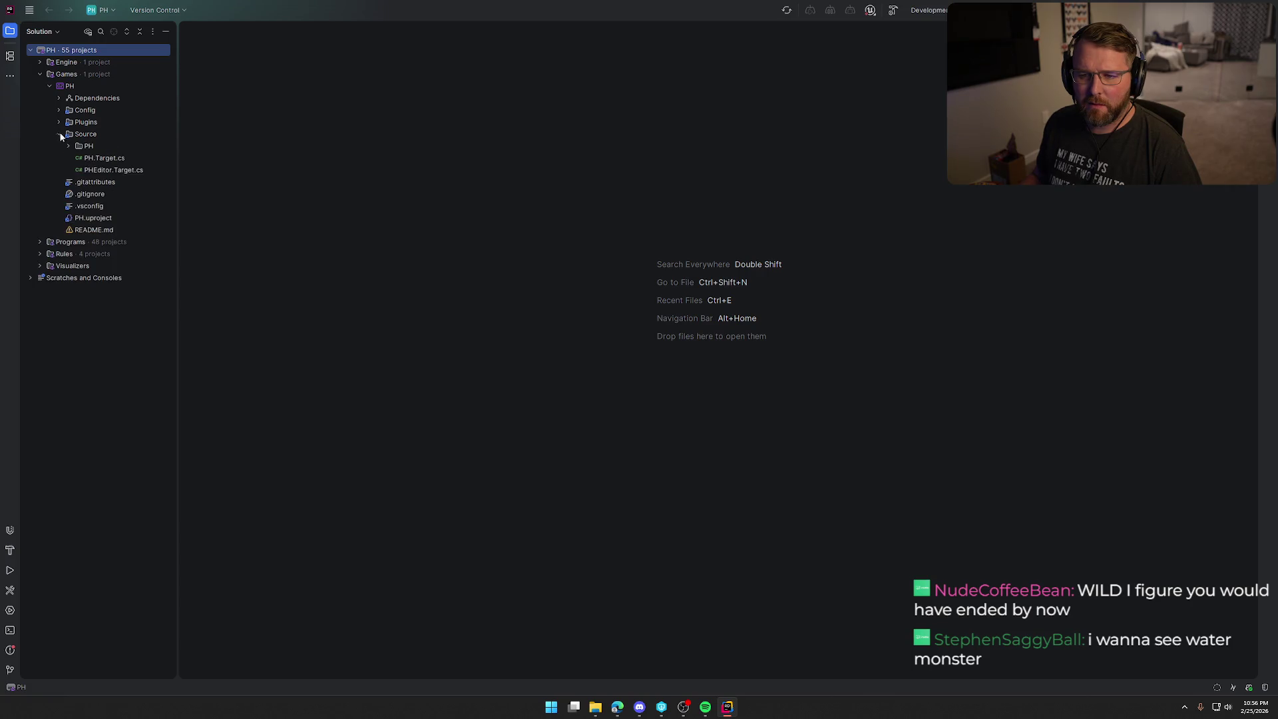
left_click(68, 146)
left_click_drag(175, 177, 194, 177)
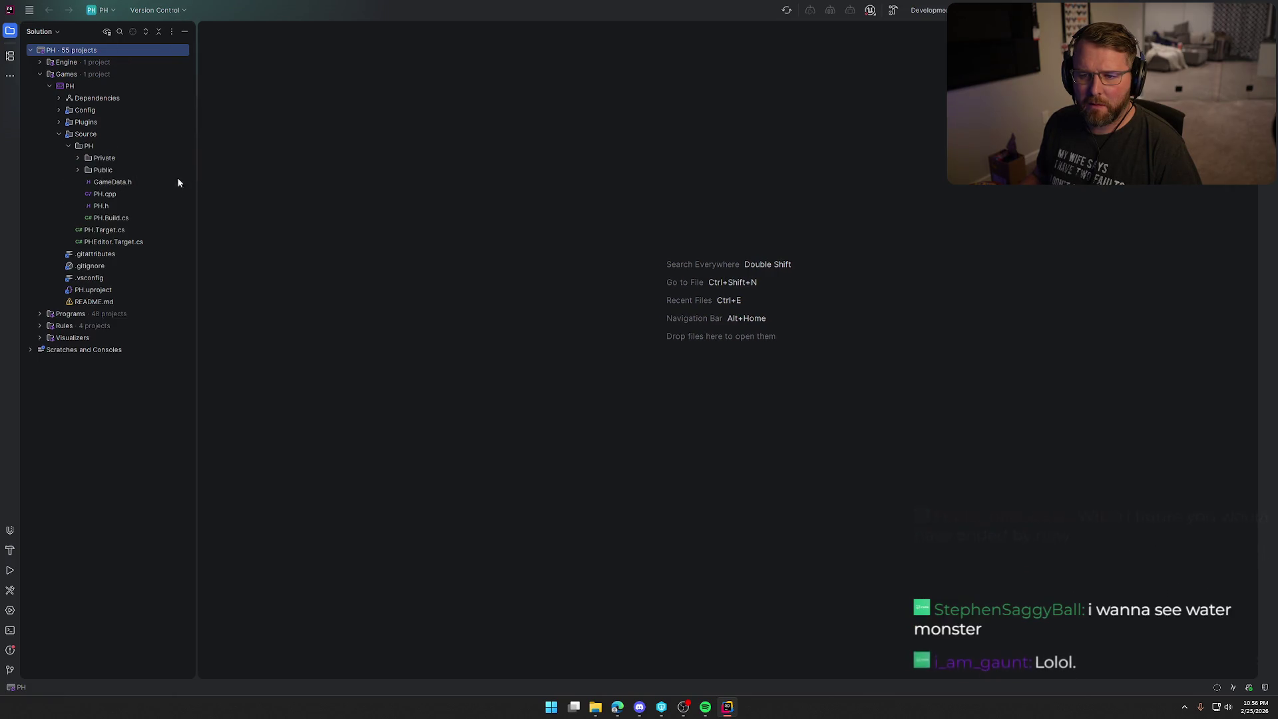
left_click(110, 218)
double_click(110, 218)
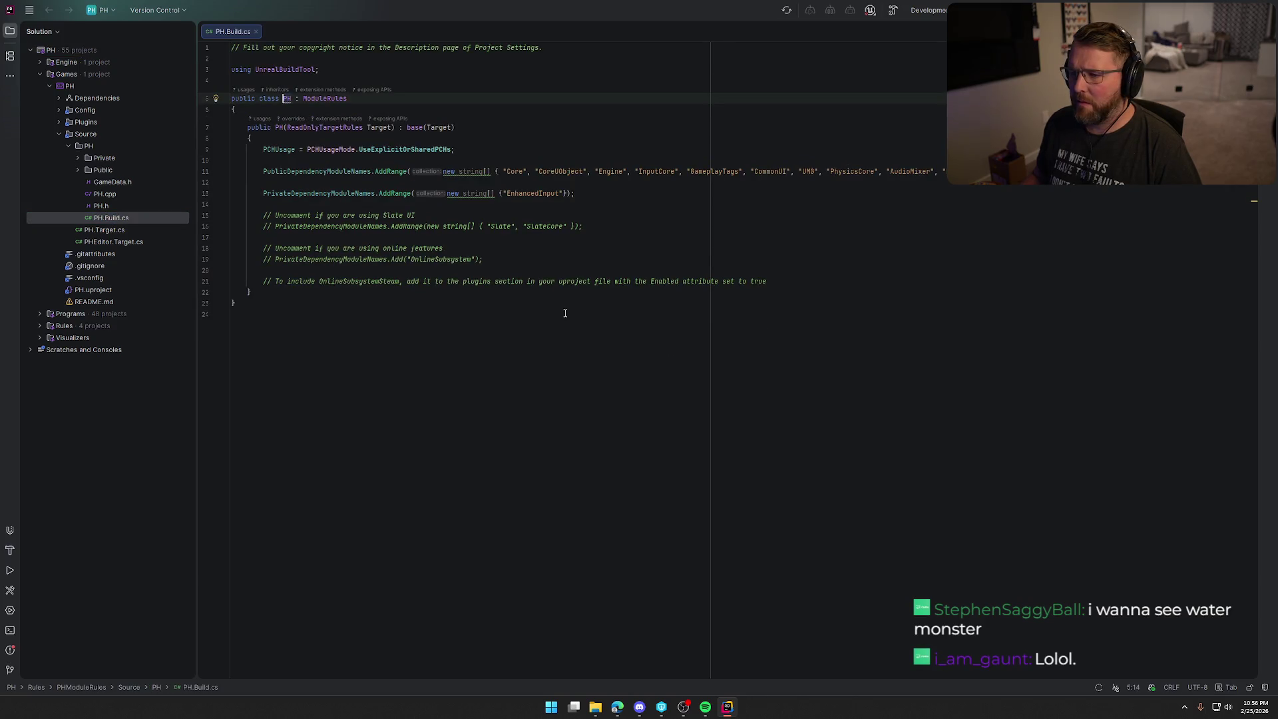
double_click(97, 208)
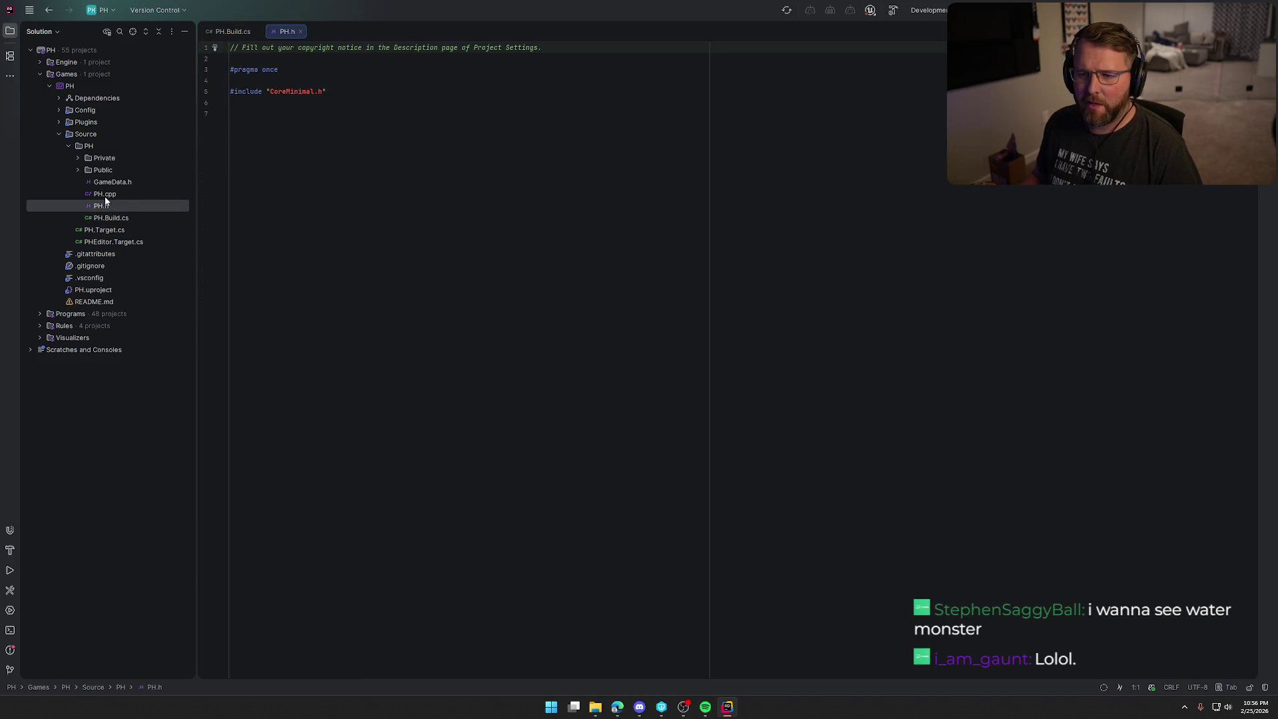
double_click(105, 193)
left_click(787, 10)
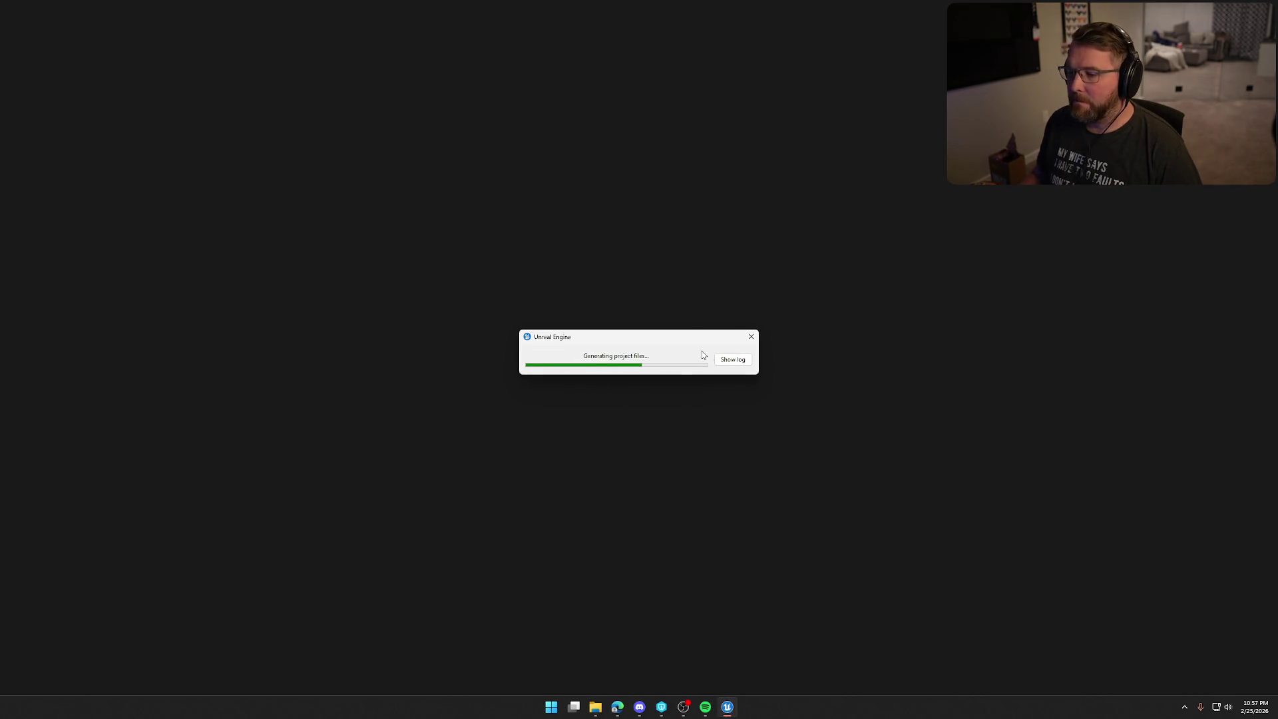
- Show the log of the 'Generating project files' dialog to follow the PH regeneration
left_click(733, 359)
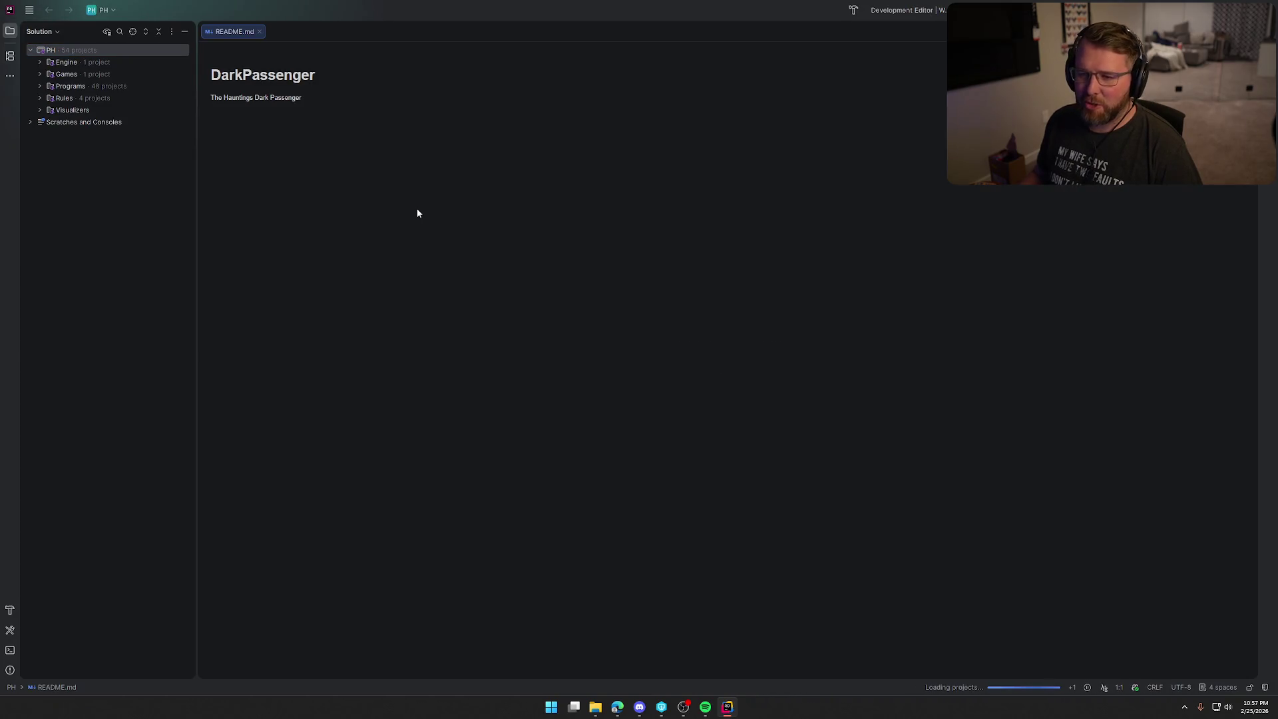
- Close the README.md tab and dismiss the Microsoft Defender warning
left_click(259, 31)
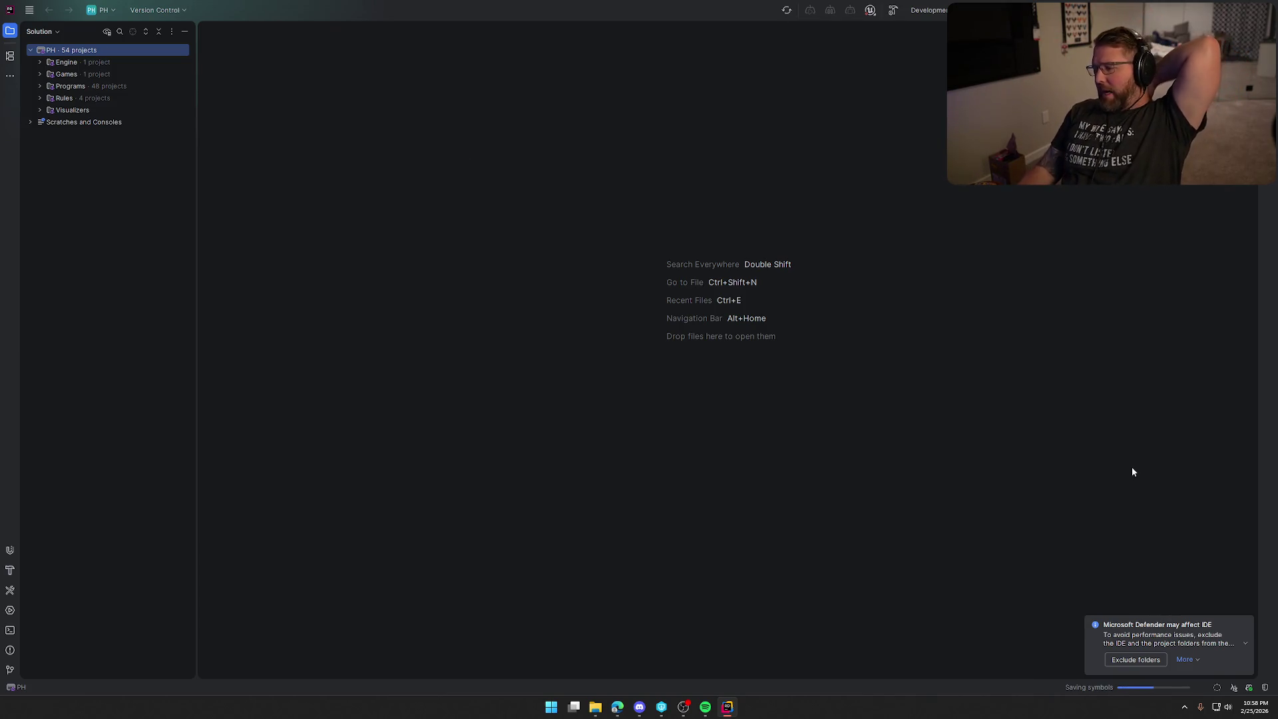
left_click(1243, 625)
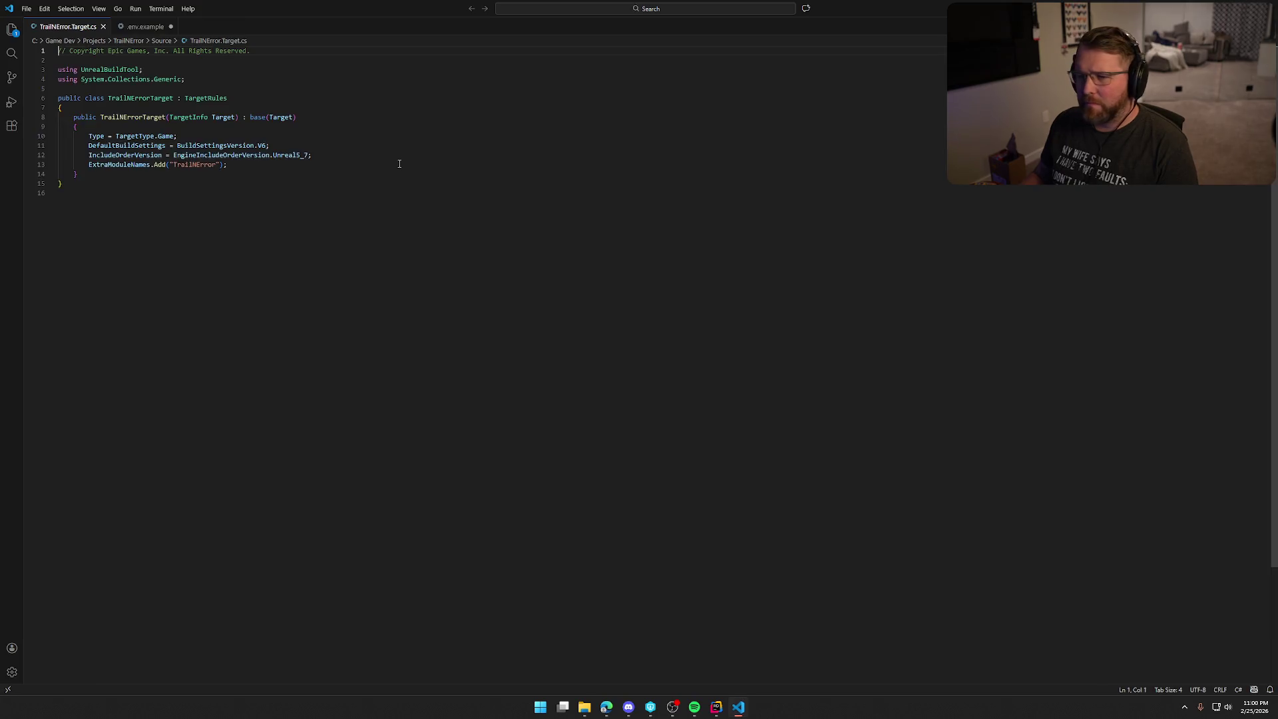
- Move the VS Code window off screen so Rider's PH.Target.cs is visible
left_click_drag(492, 38, 1277, 40)
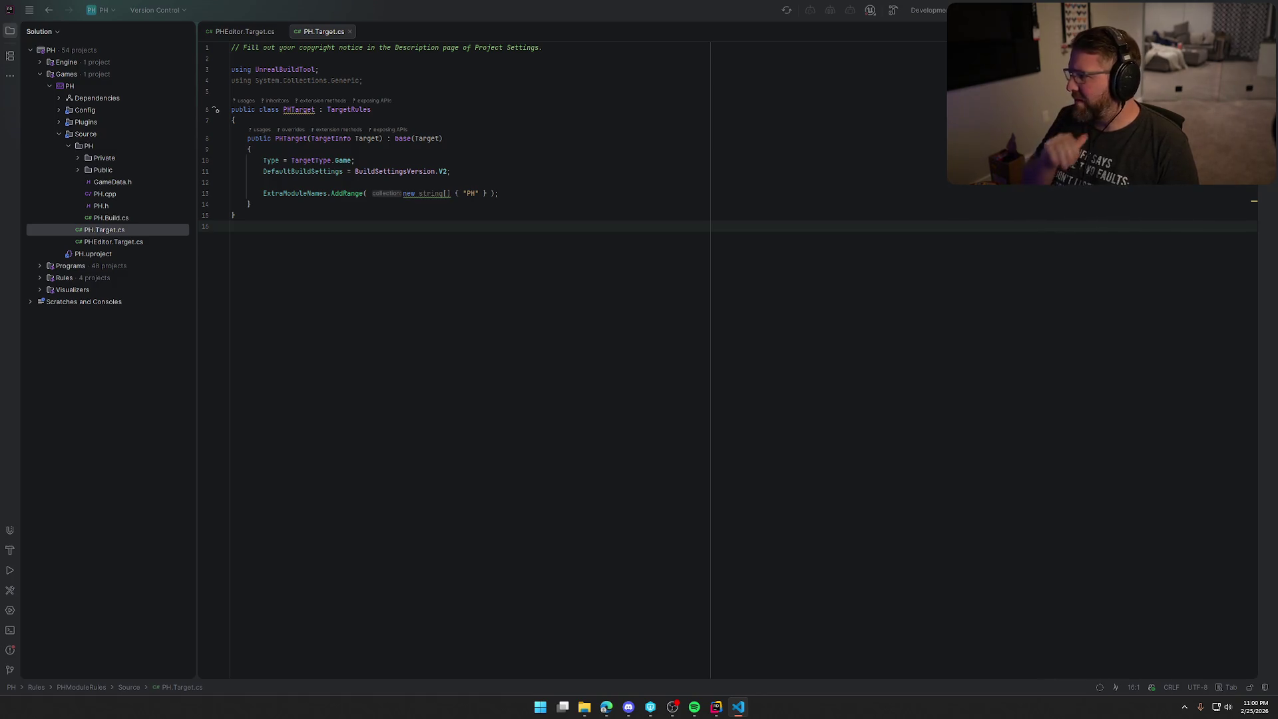
- Change BuildSettingsVersion.V2 to V5 in PH.Target.cs and PHEditor.Target.cs, refresh project files and build
left_click(445, 171)
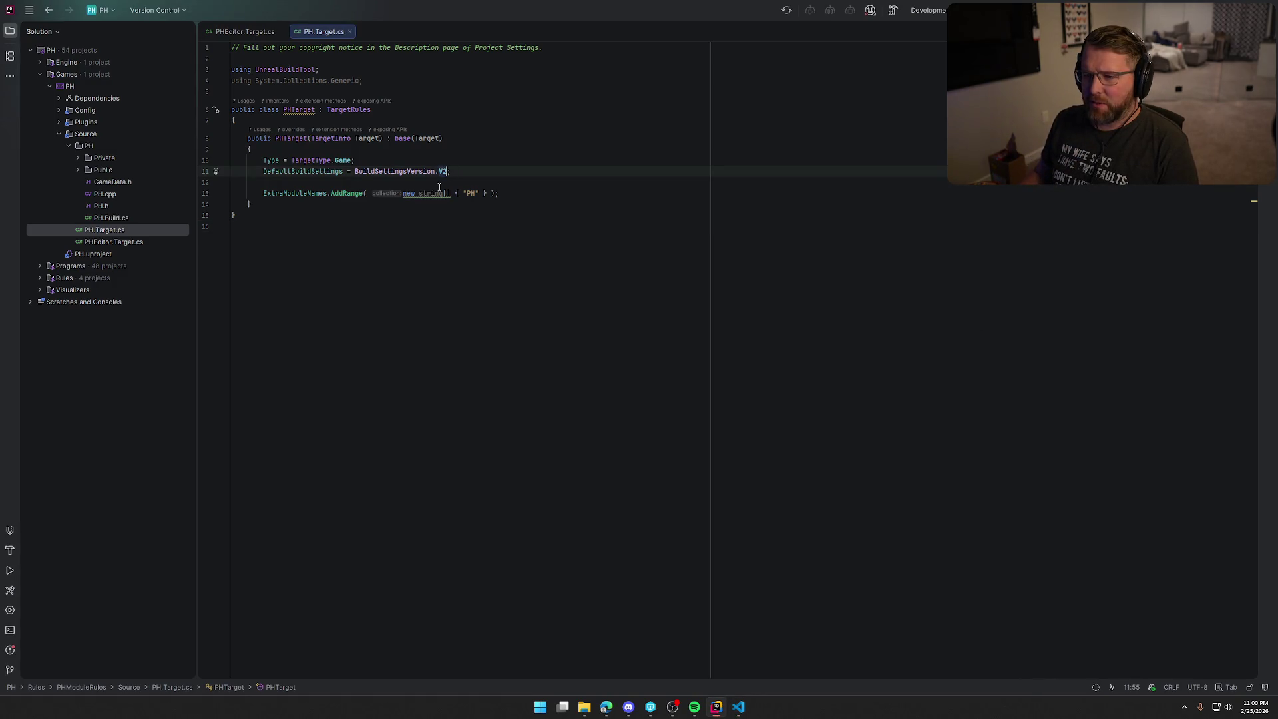
type("5")
left_click(244, 32)
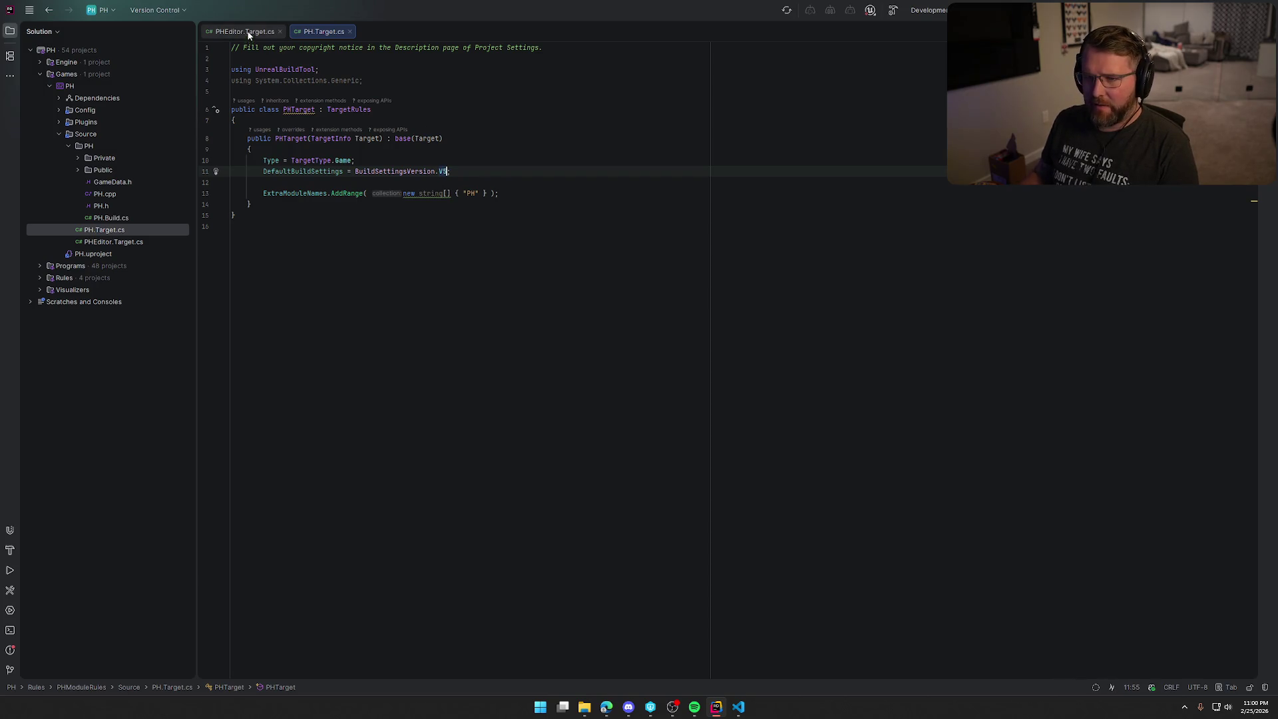
left_click(448, 171)
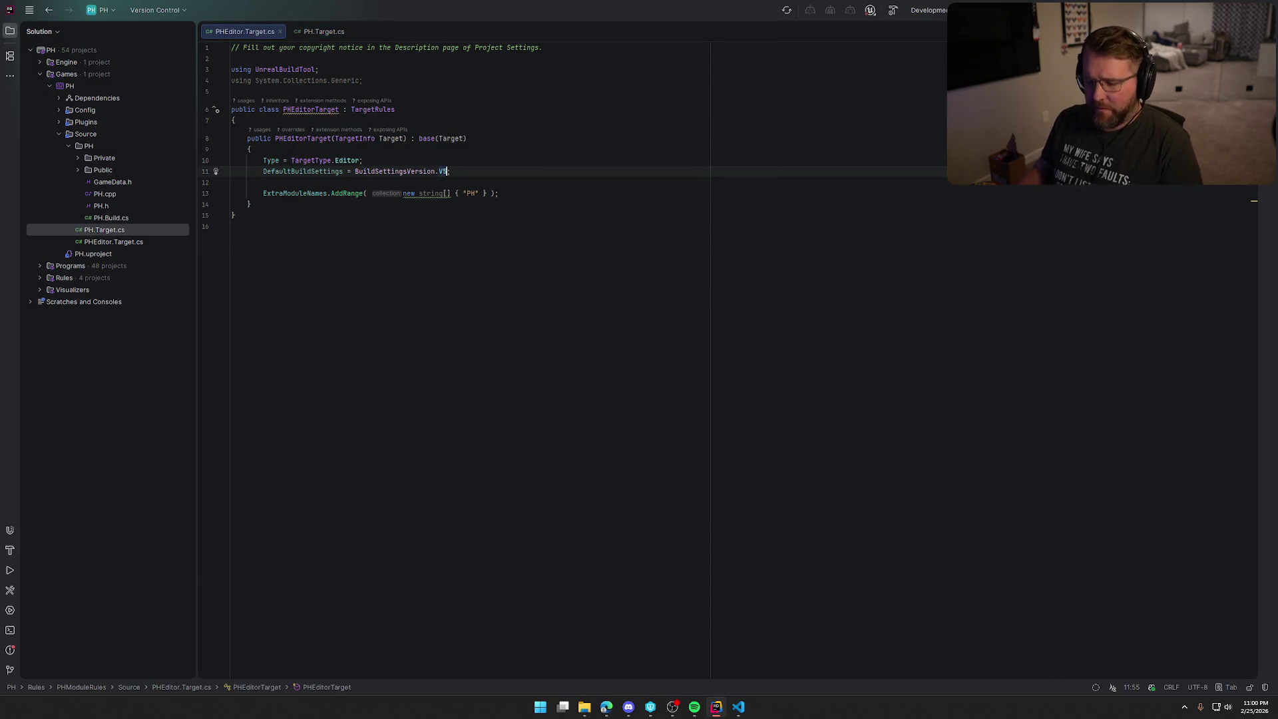
left_click(788, 10)
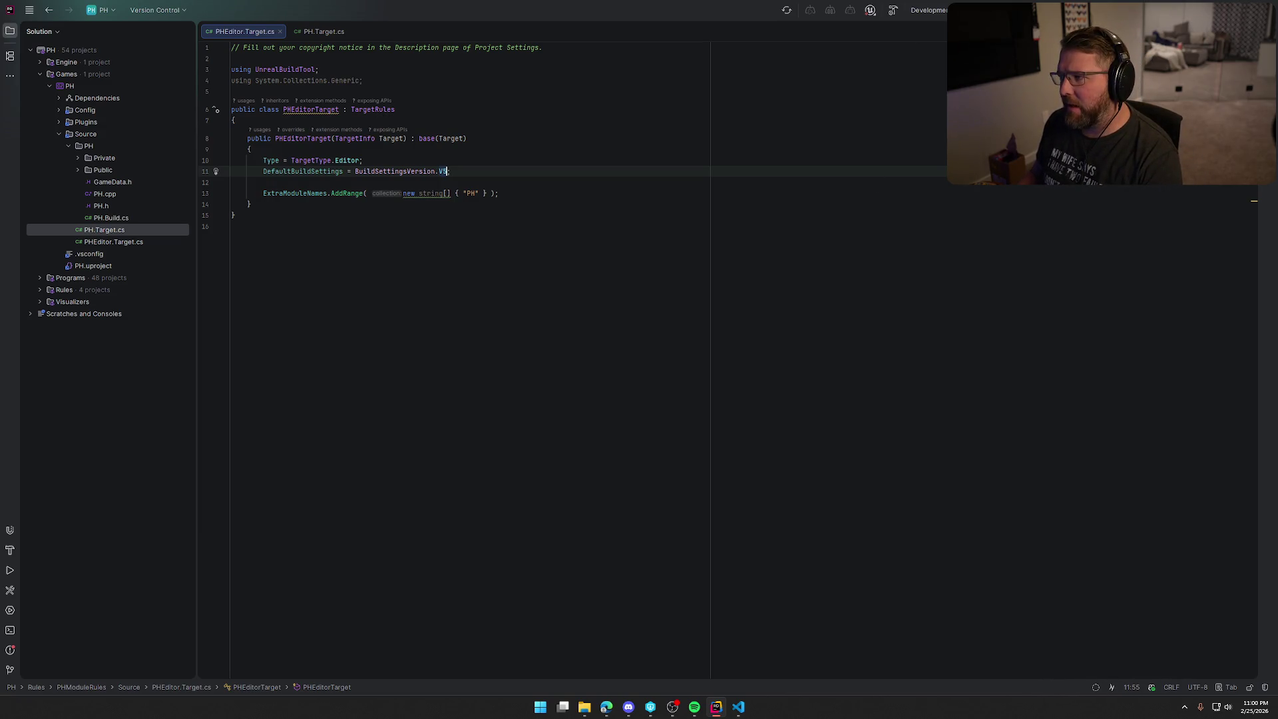
key("ctrl+shift+b")
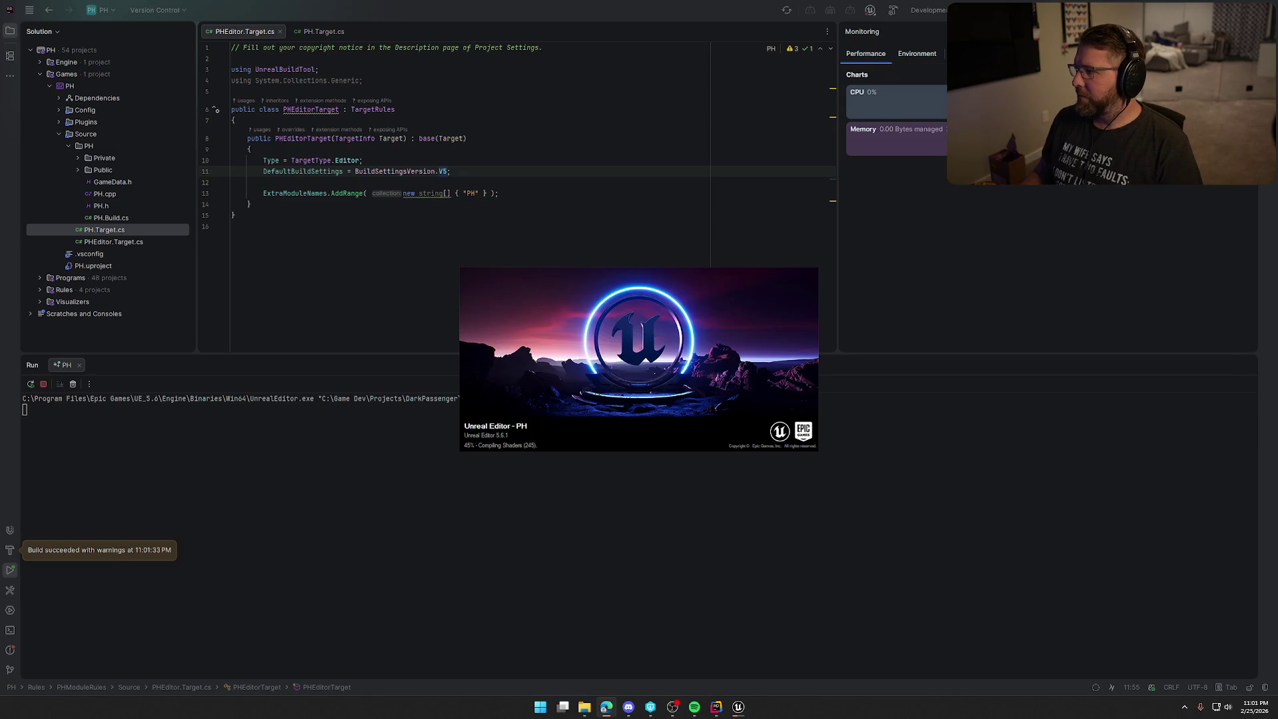
- Follow the editor launch in Rider's Run output, dismiss the new plugins notice, and approach the red door
left_click(746, 578)
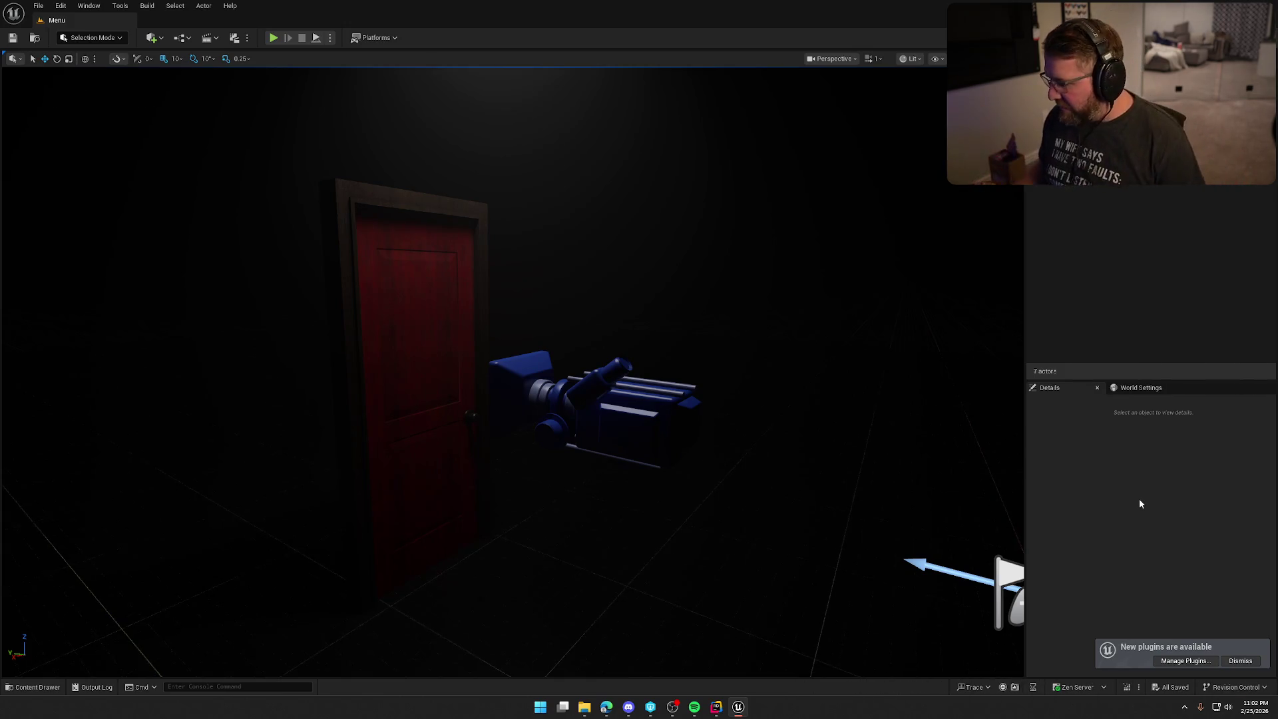
left_click(1240, 661)
left_click_drag(780, 358, 755, 360)
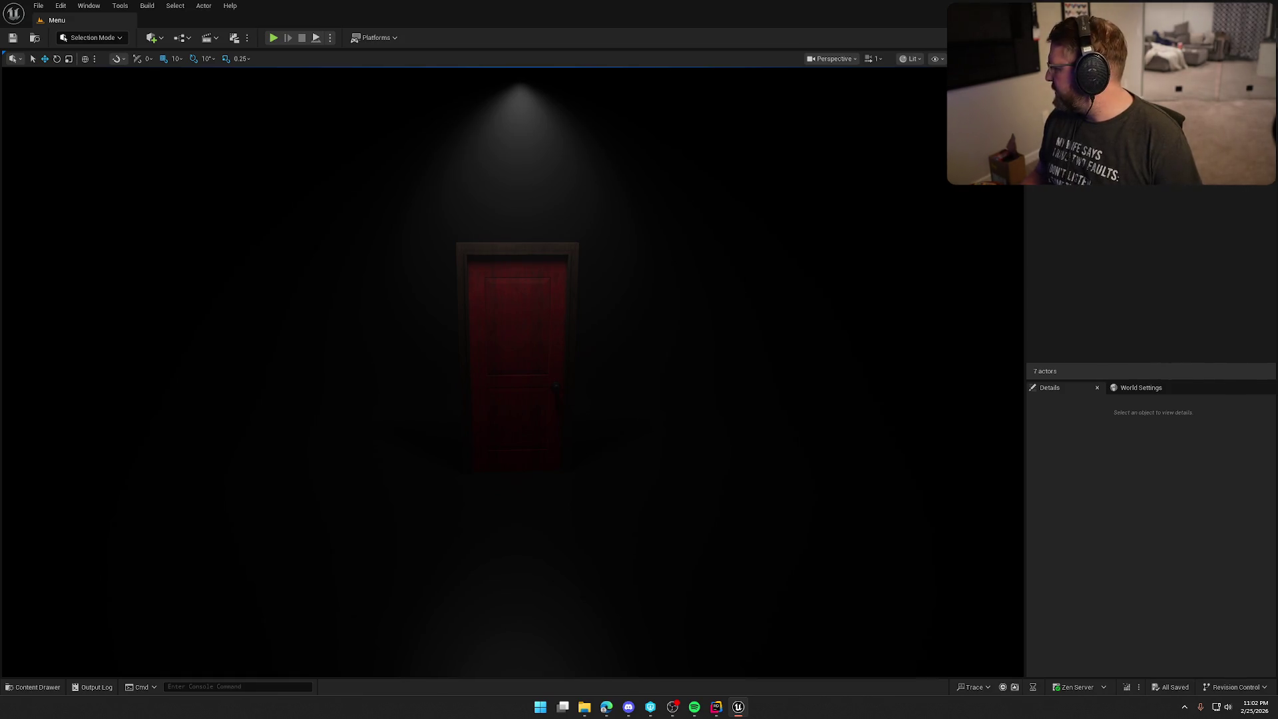
- Try Play-In-Editor, dismiss the compile-errors prompt and open GI_Main to inspect its error nodes
left_click(274, 38)
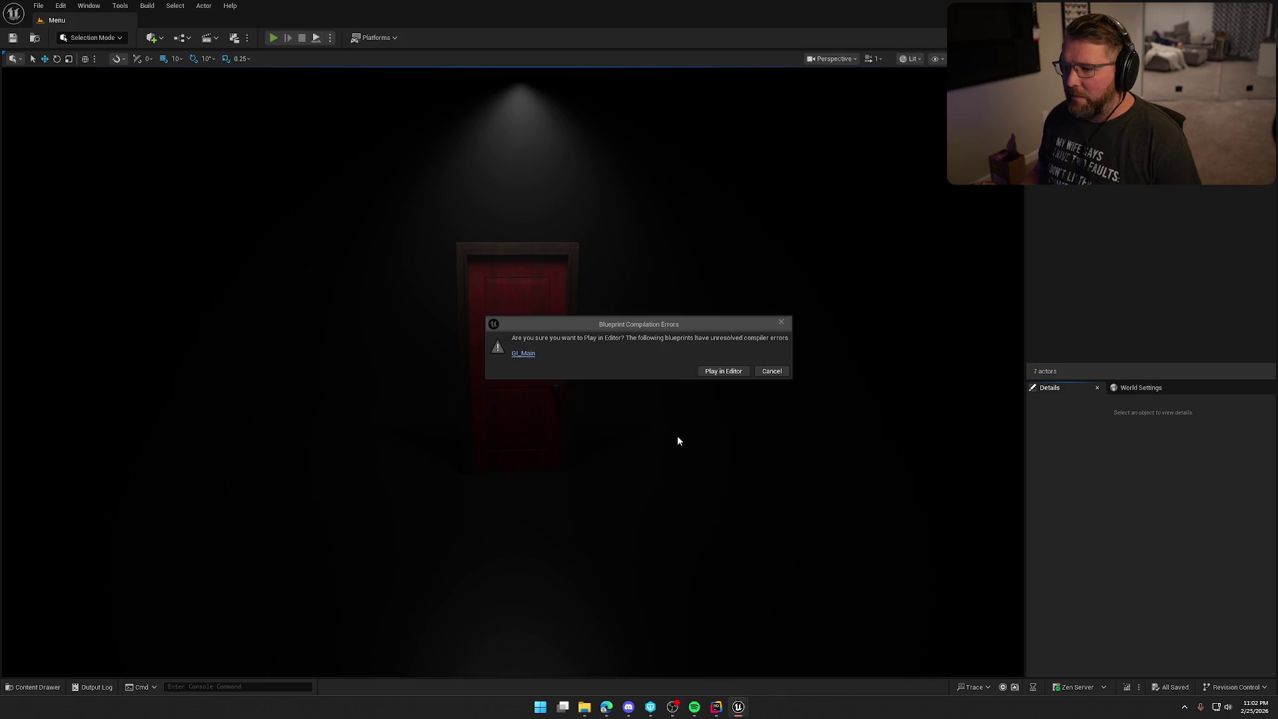
key("Escape")
left_click(182, 34)
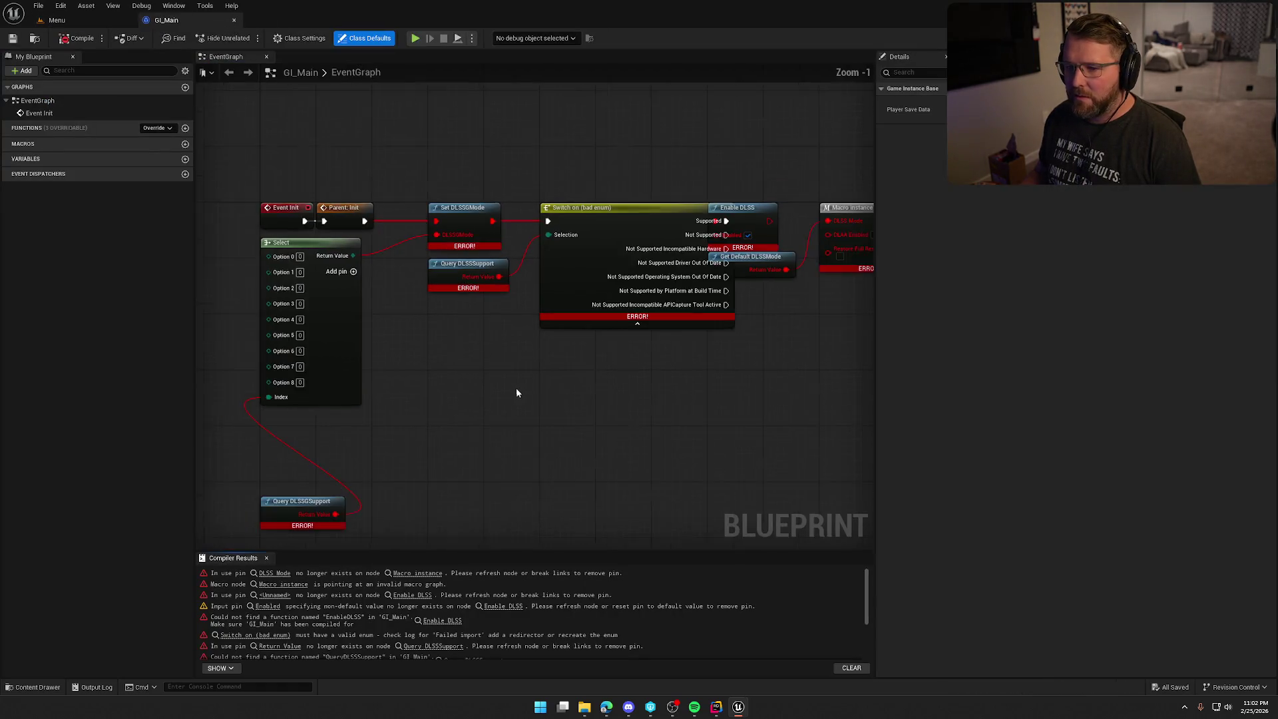
left_click_drag(517, 392, 579, 205)
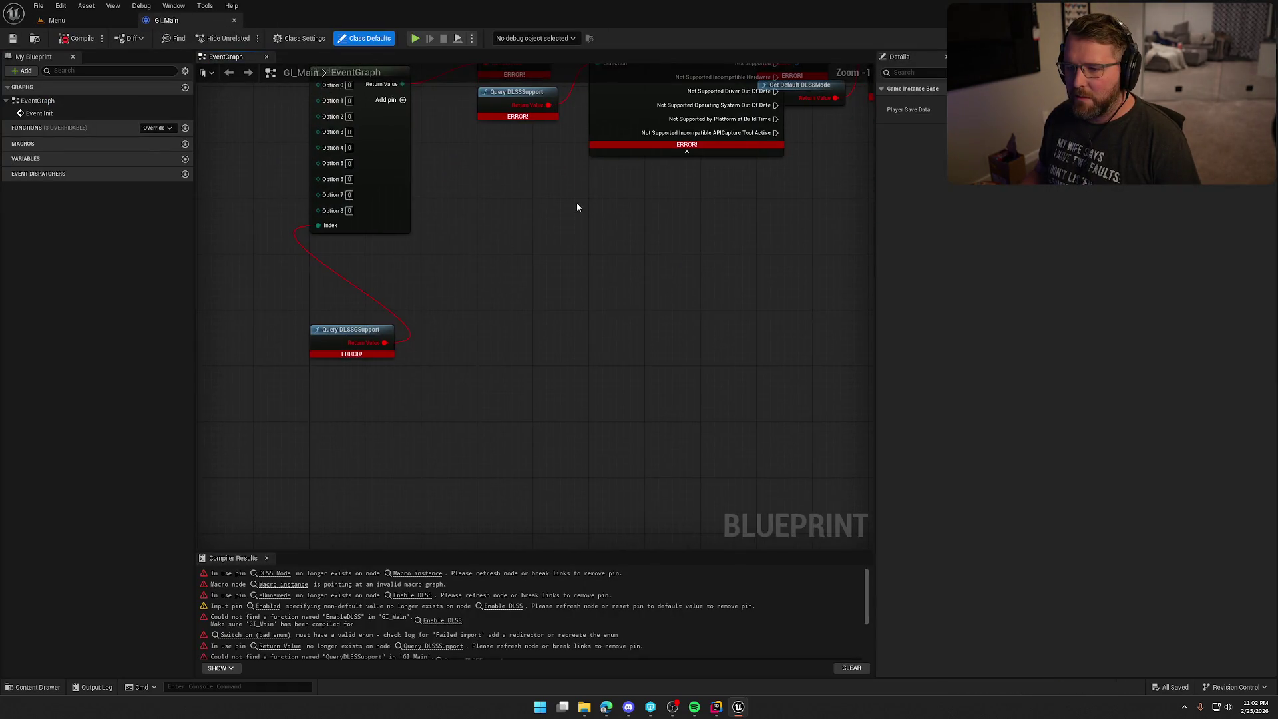
mouse_move(544, 270)
left_mouse_down()
mouse_move(471, 419)
mouse_move(346, 377)
mouse_move(504, 386)
left_mouse_up()
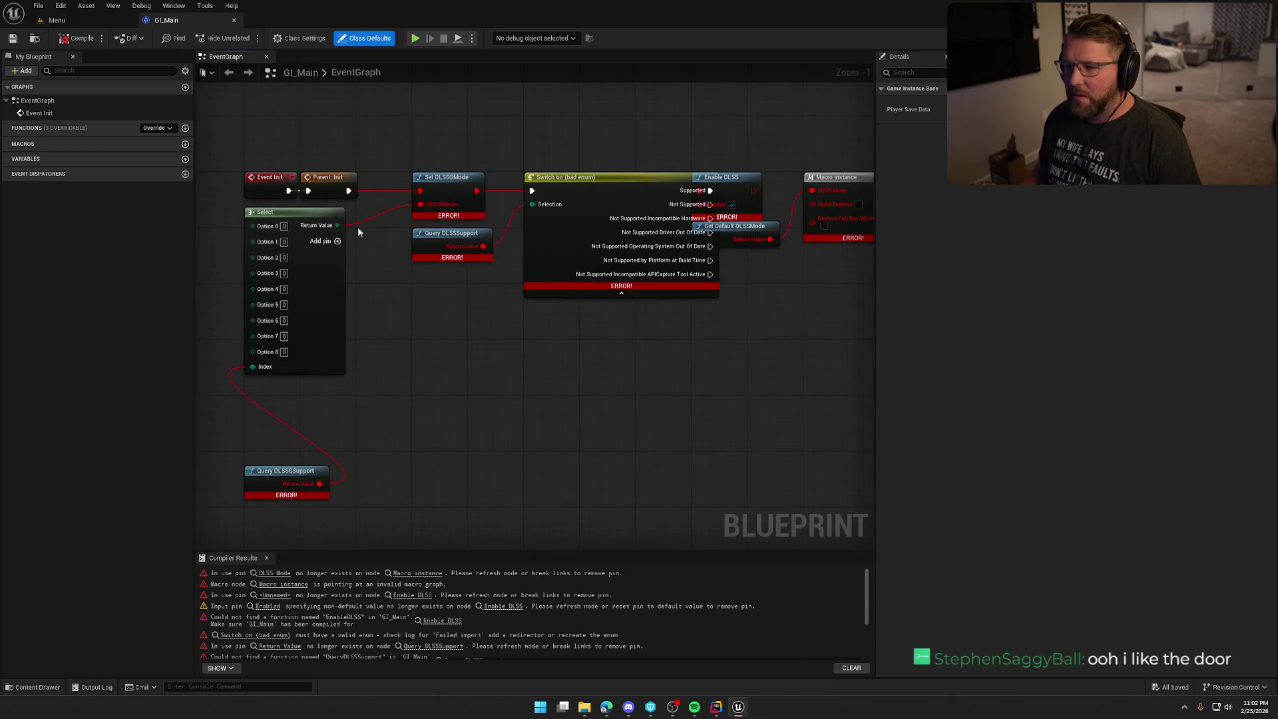
- Delete the broken DLSS nodes from GI_Main's event graph, compile it, and return to the Menu level
left_click(348, 190, "alt")
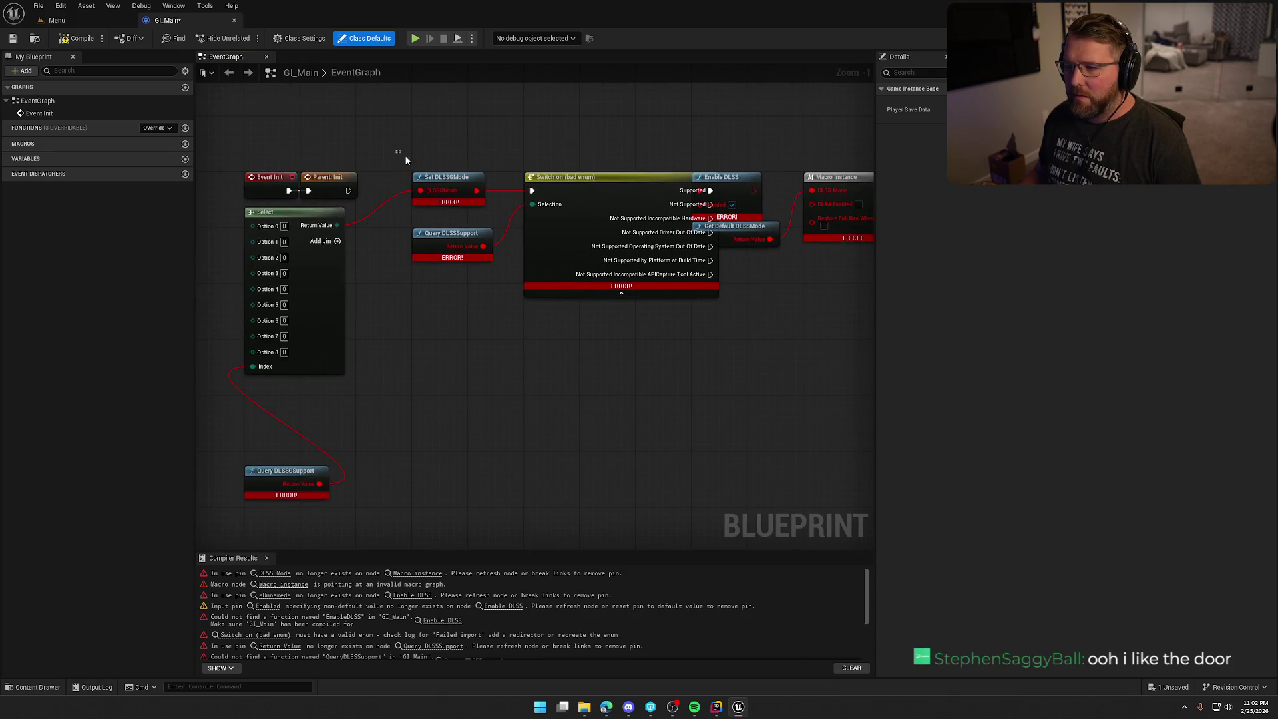
left_click_drag(398, 155, 662, 399)
left_click_drag(293, 93, 632, 460)
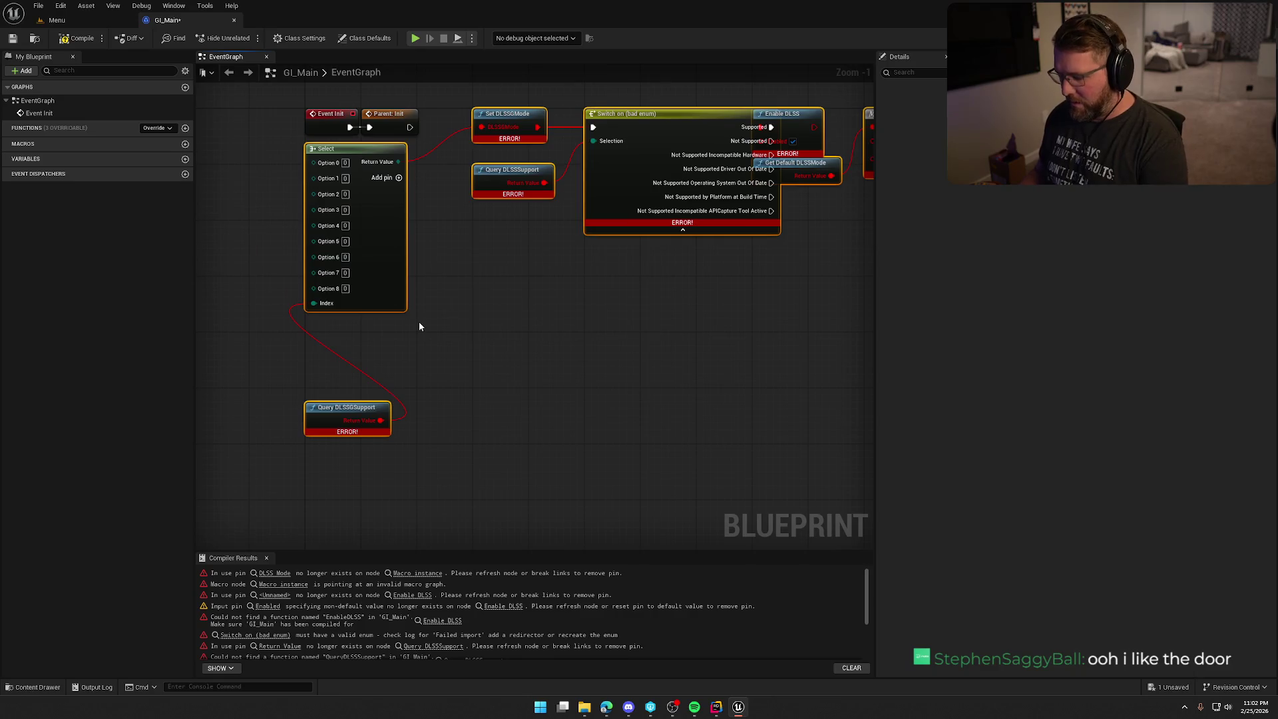
key("Delete")
key("Home")
left_click(77, 38)
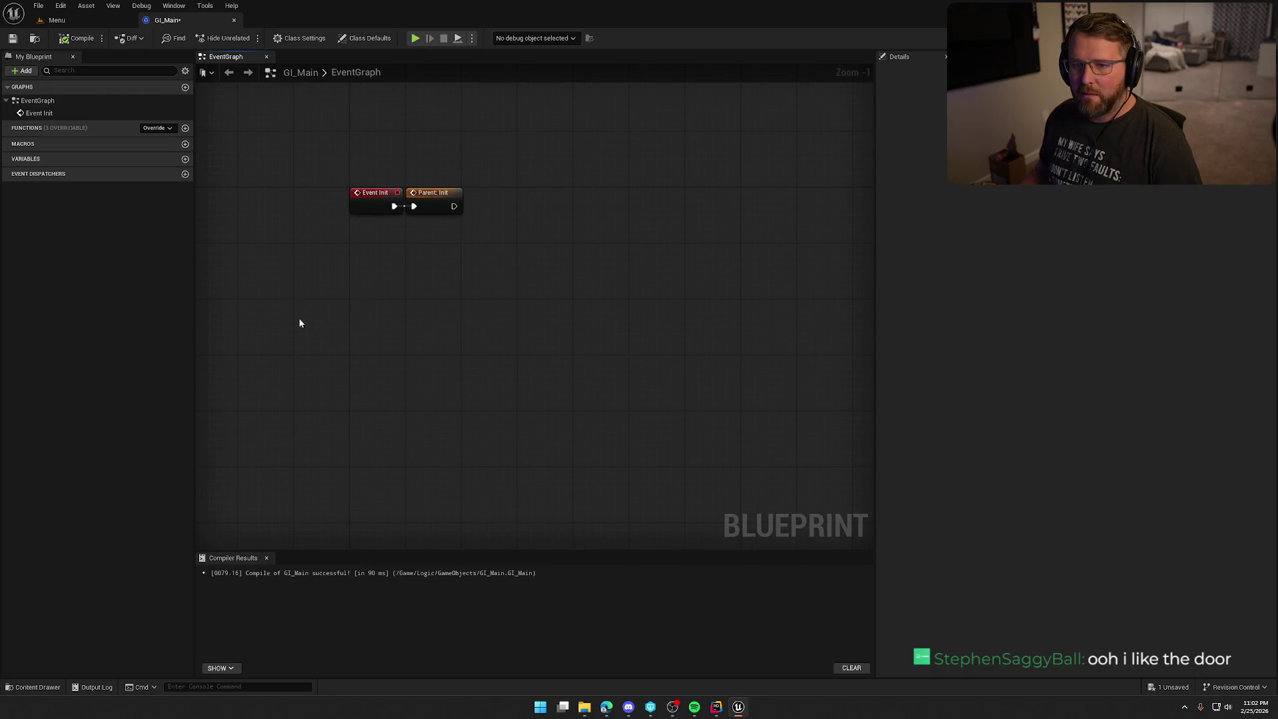
left_click(266, 558)
left_click(60, 20)
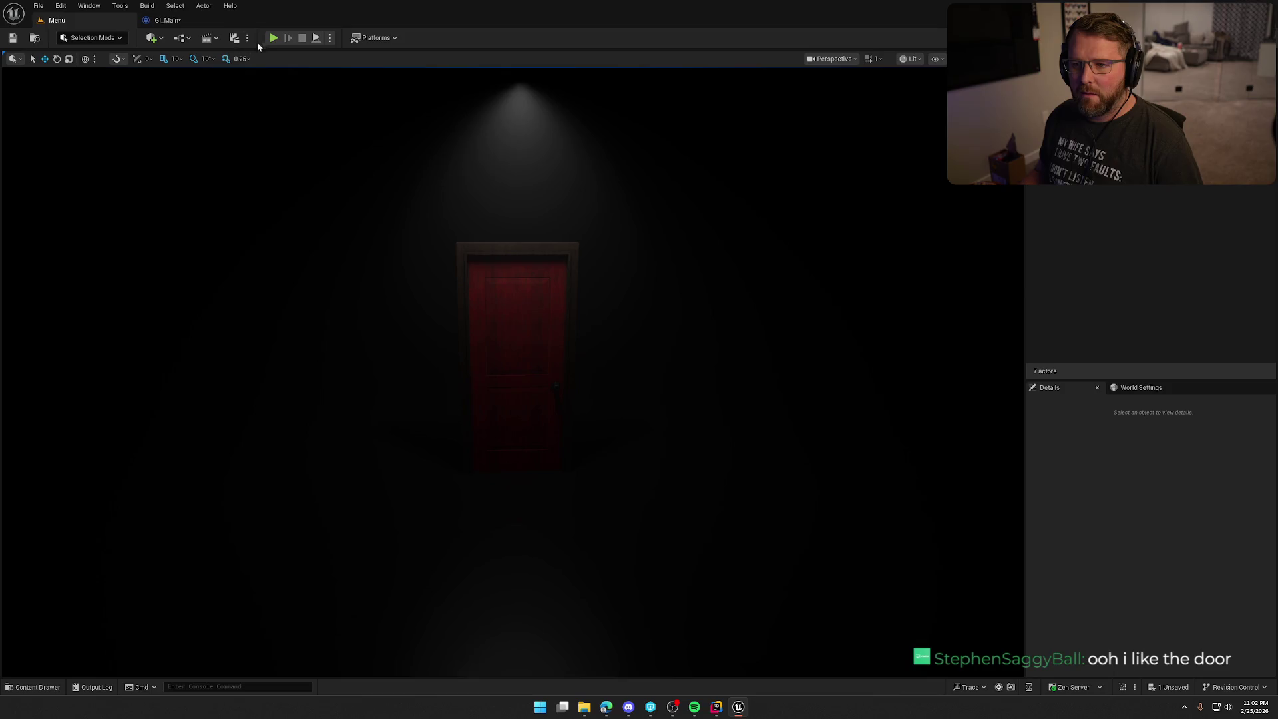
- Play the Menu level in editor with Alt+P and choose New Game from The Hauntings menu
key("alt+p")
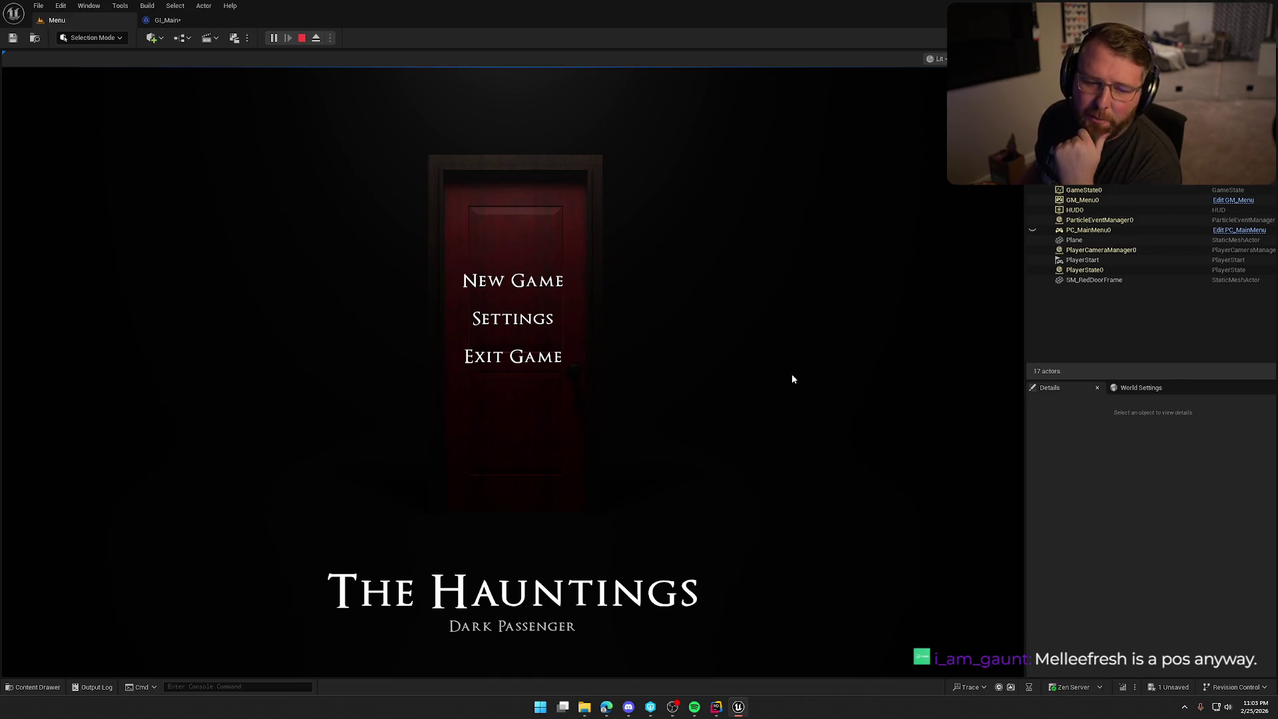
left_click(510, 282)
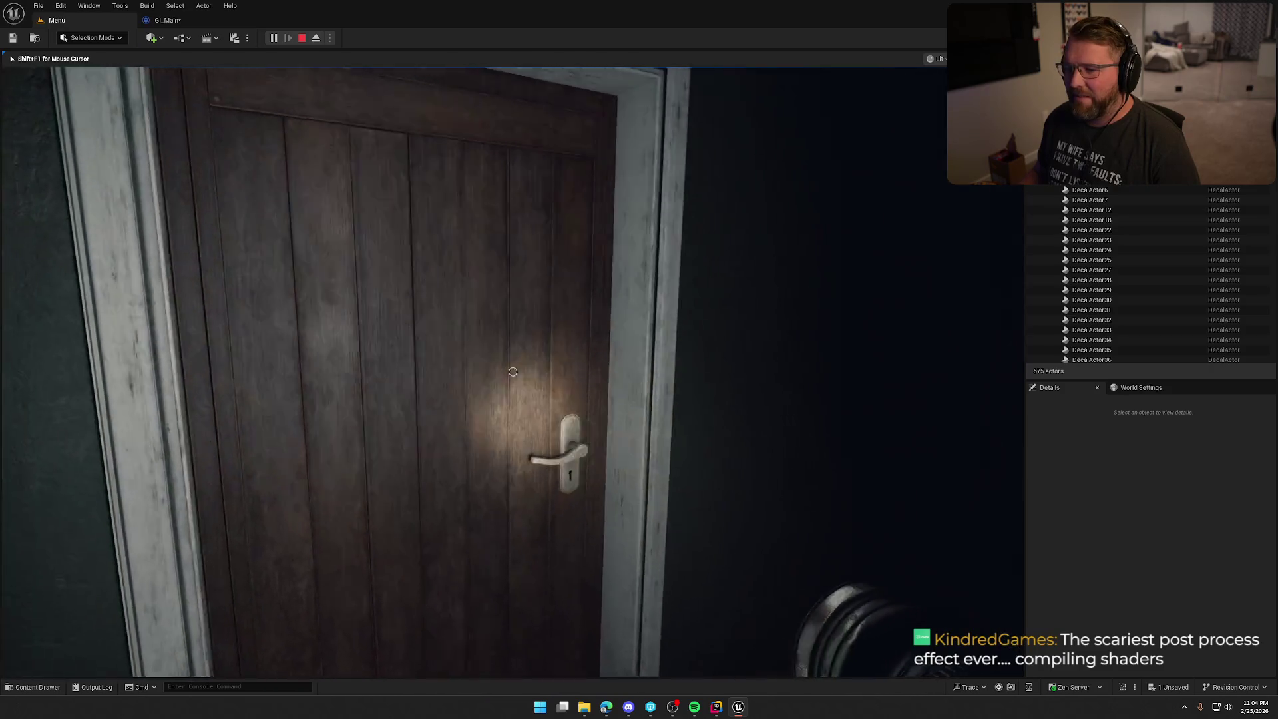
- Open the wooden door with the E interact key and reach the wall keypad
key("e")
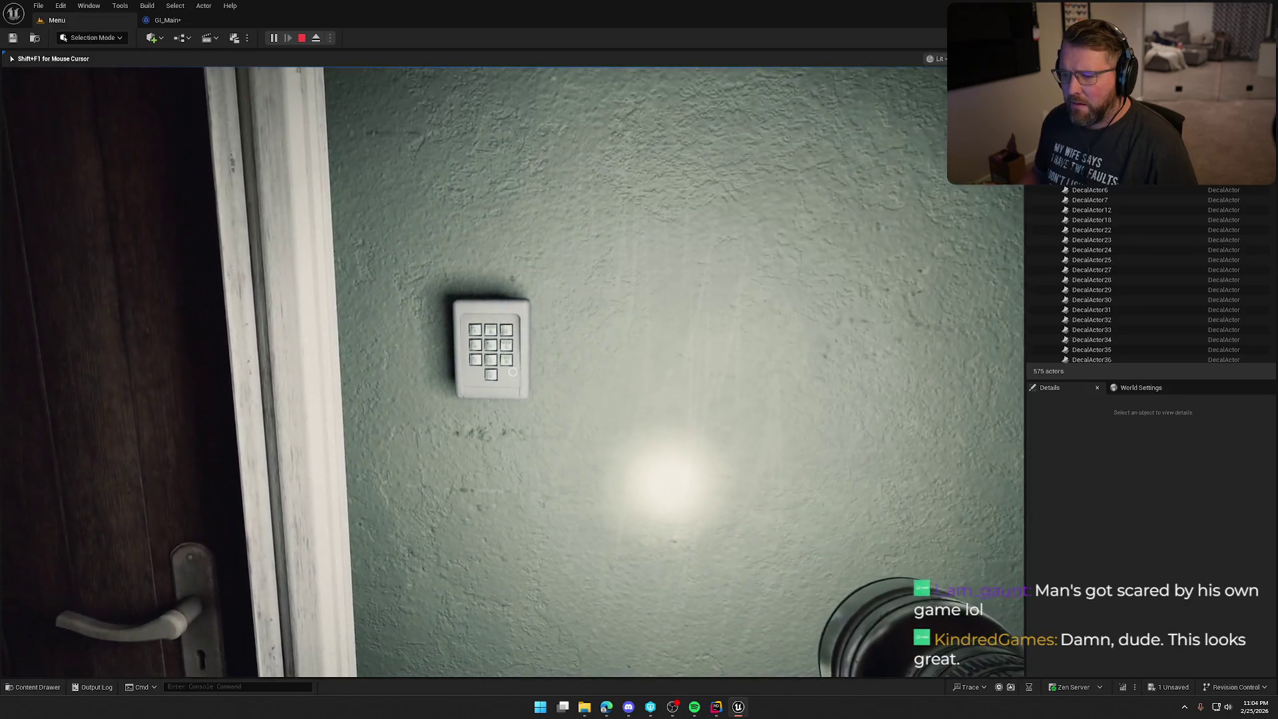
key("e")
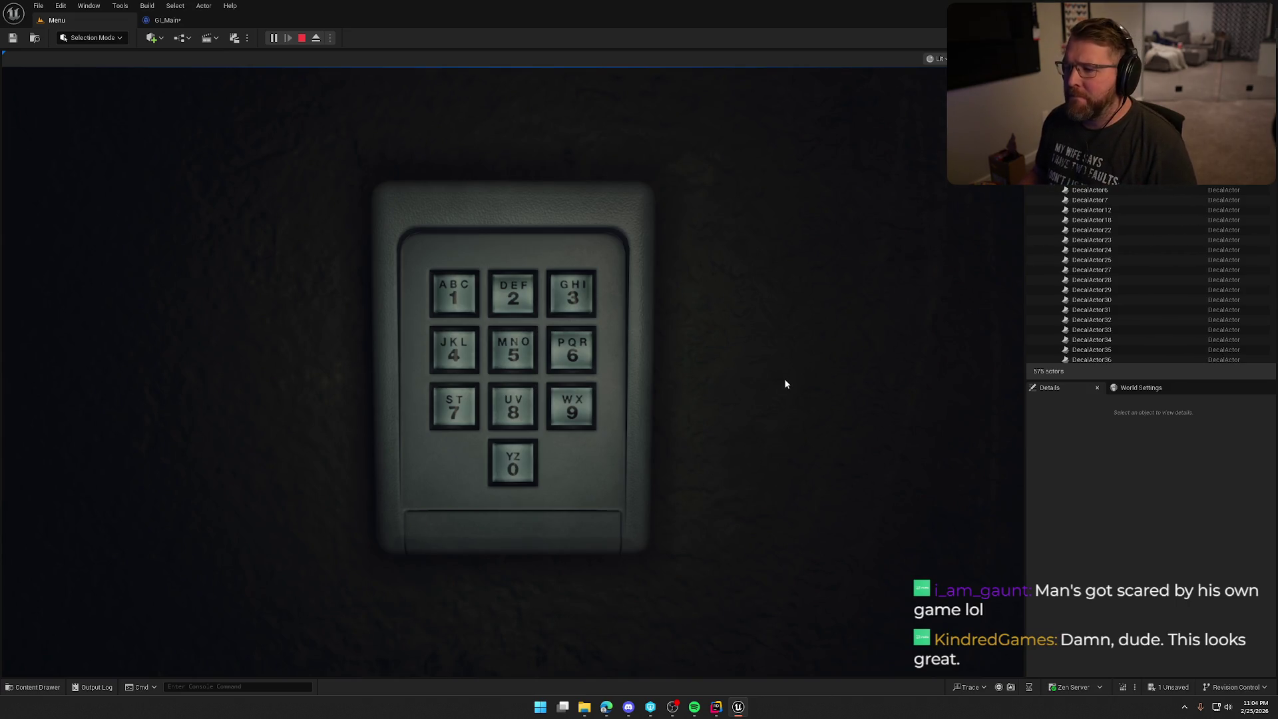
right_click(760, 387)
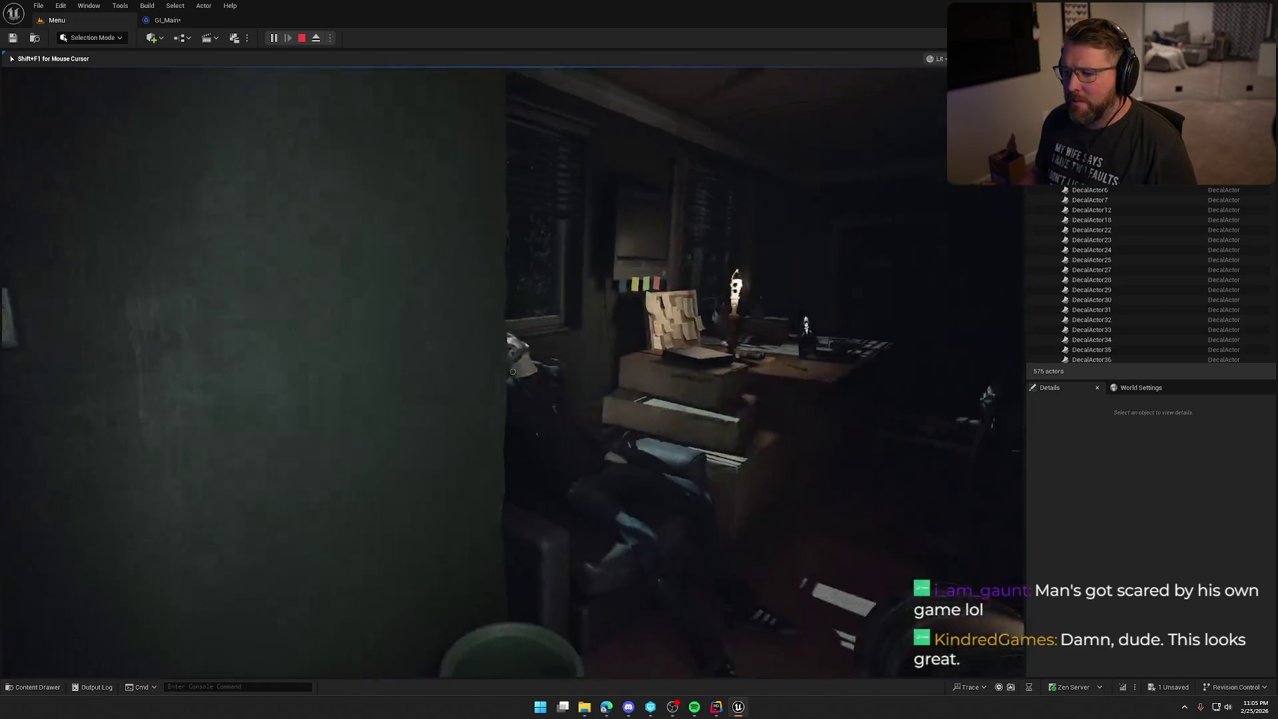
- Walk back through the room to the side table and interact with the yellow headphones
key("s")
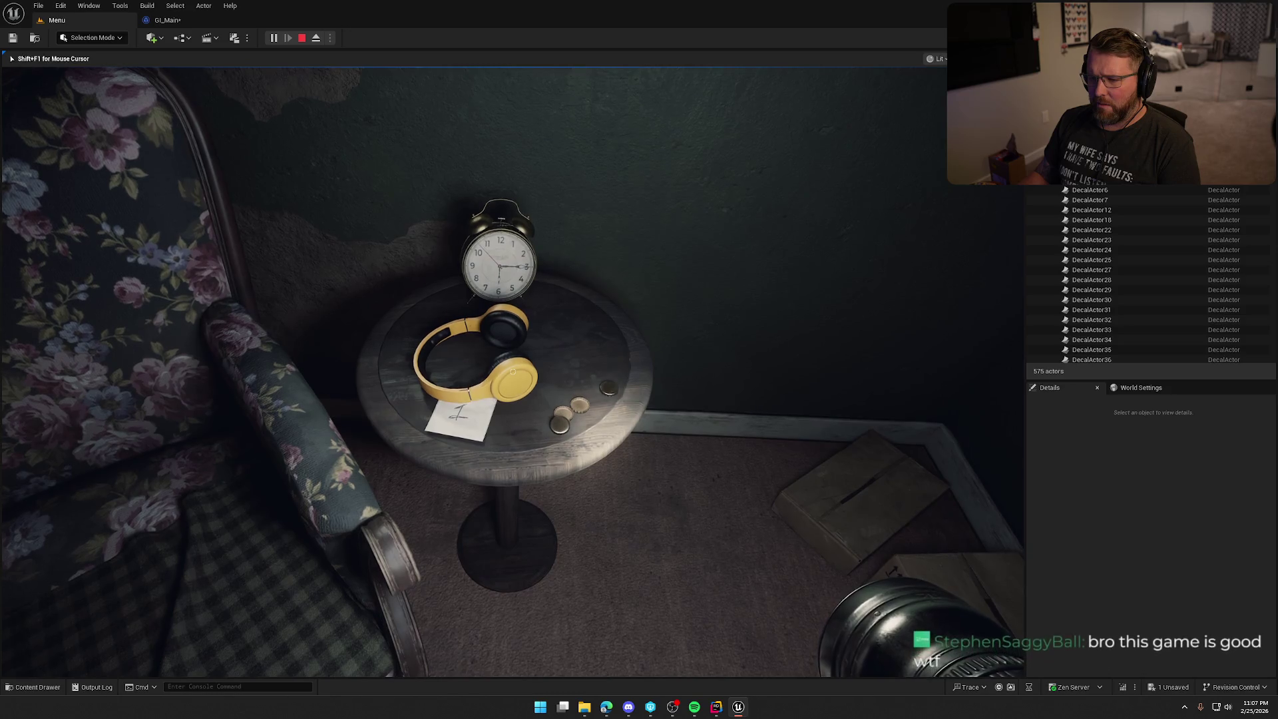
left_click(513, 372)
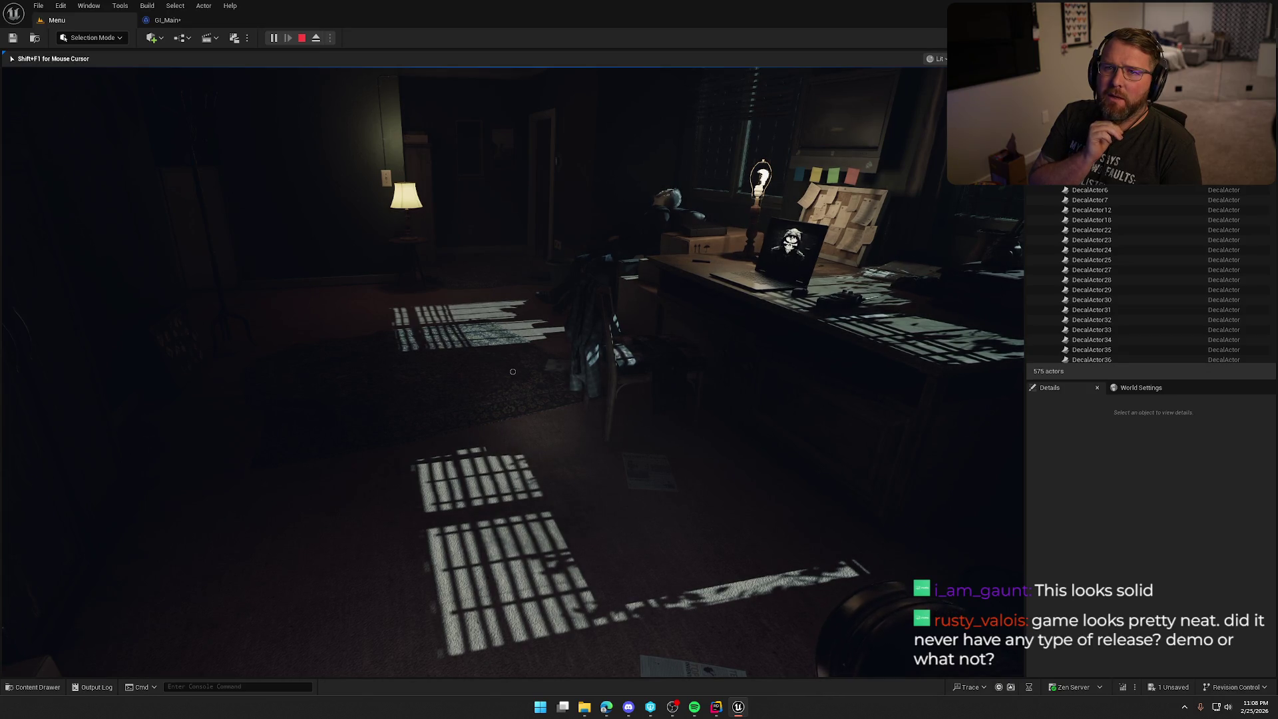
- Walk past the desk, lamp and corkboard, then down the hallway to the kitchen table
key("w")
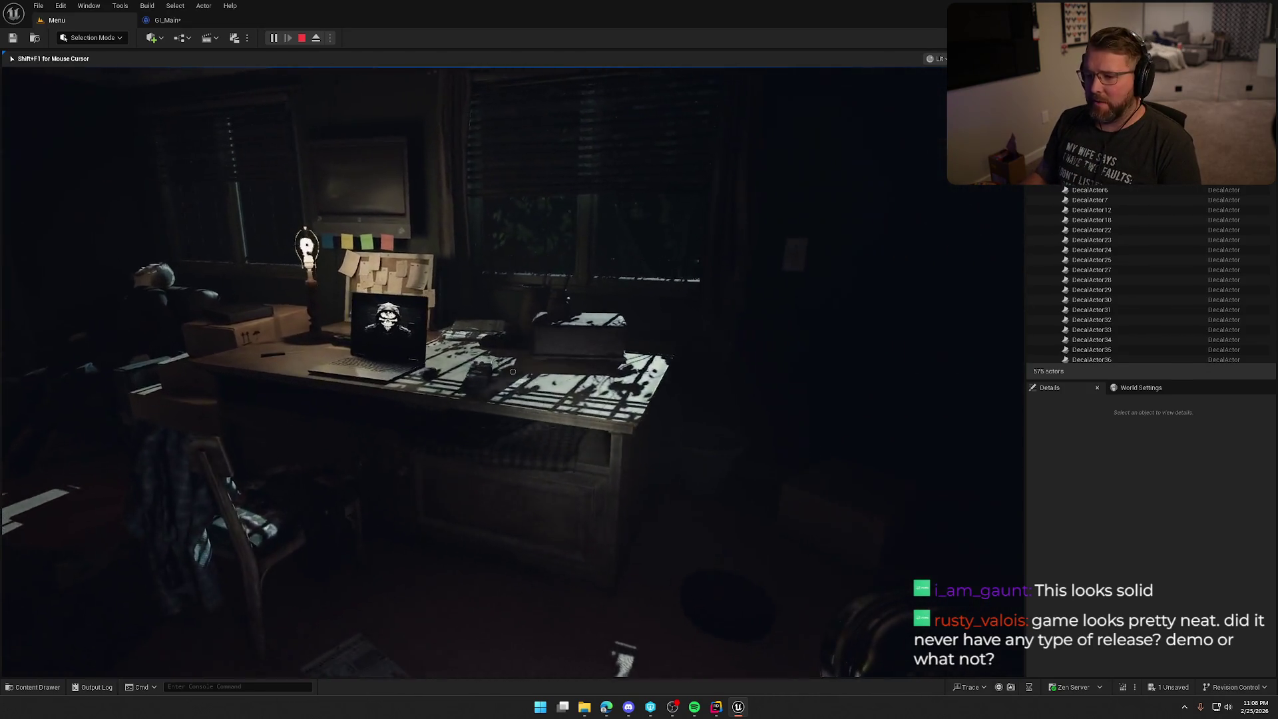
key("w")
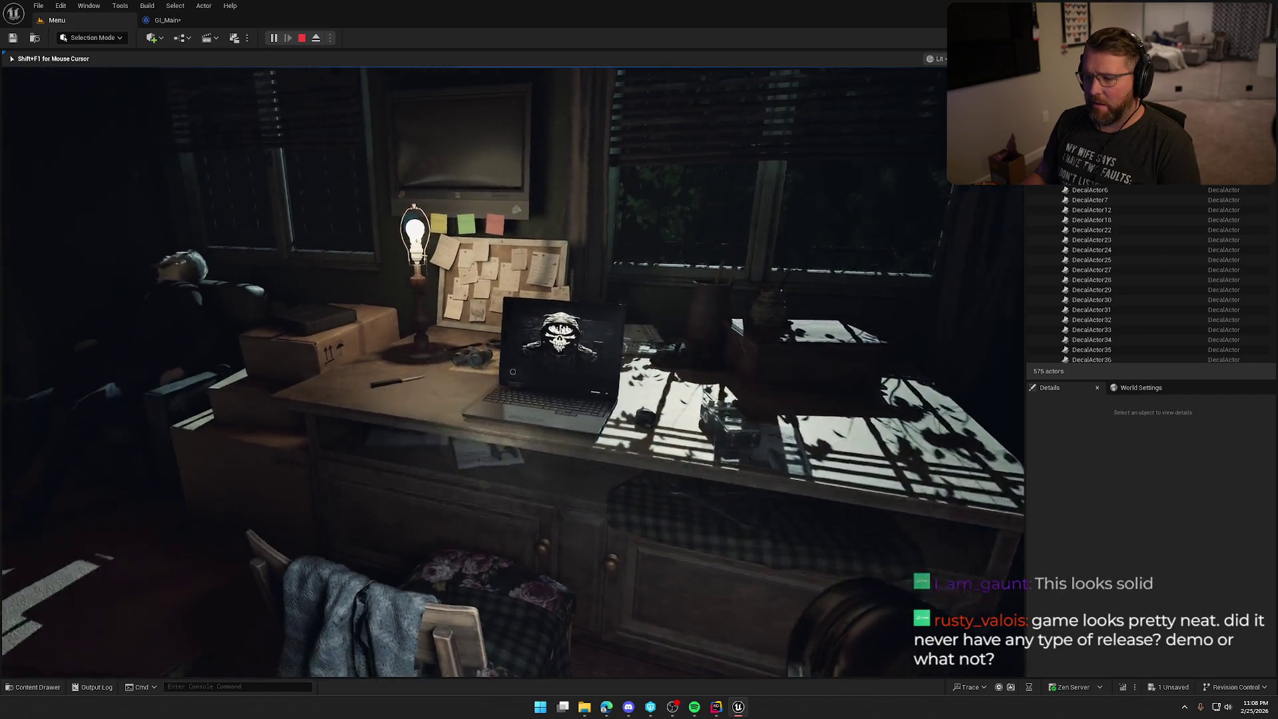
key("w")
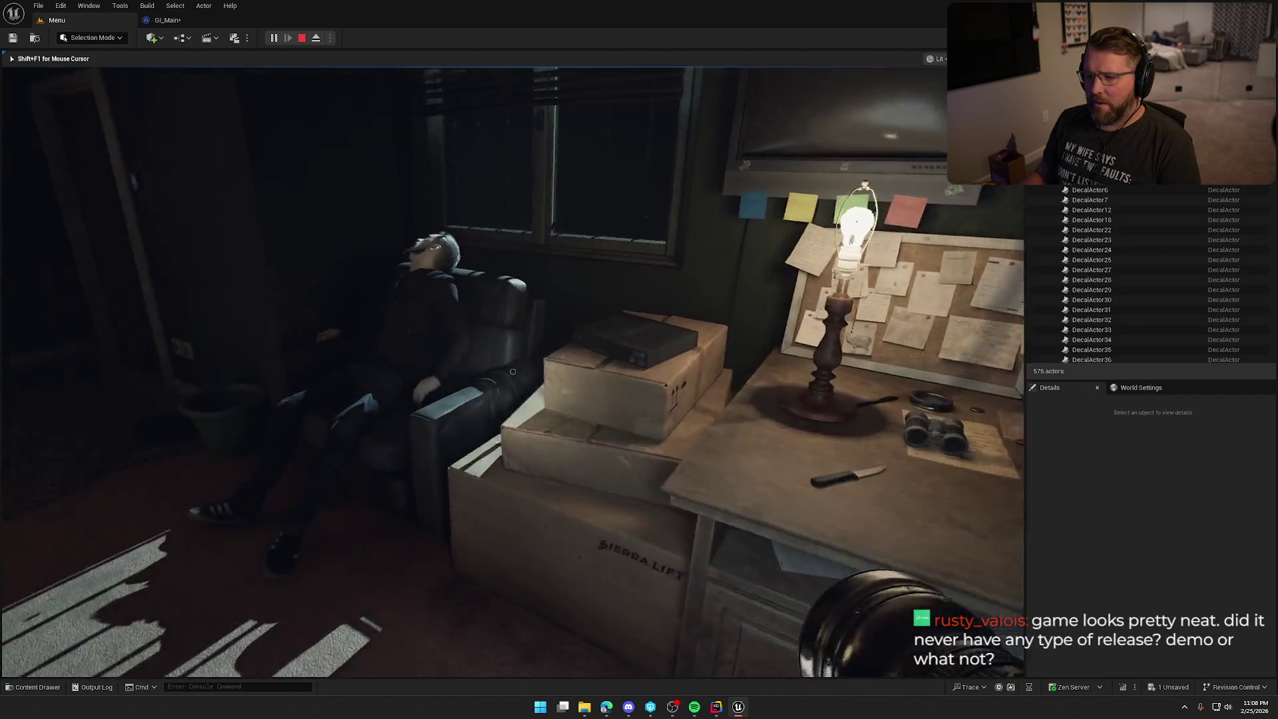
key("w")
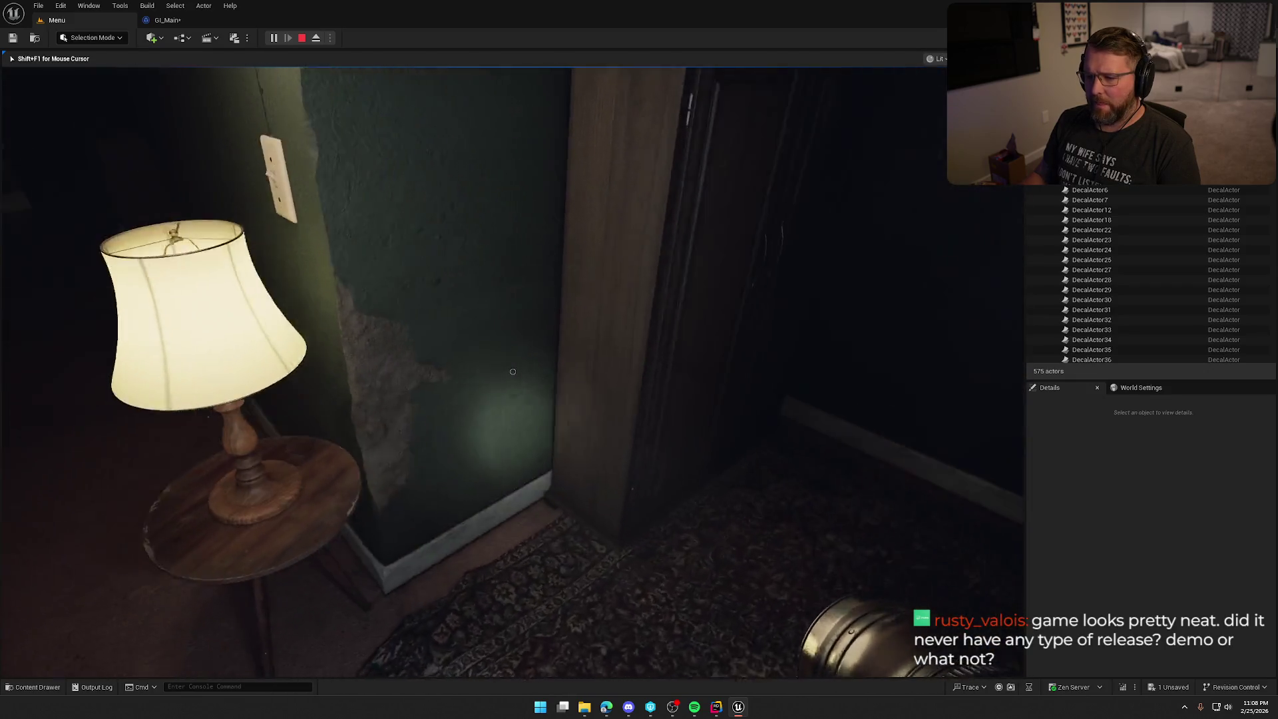
key("w")
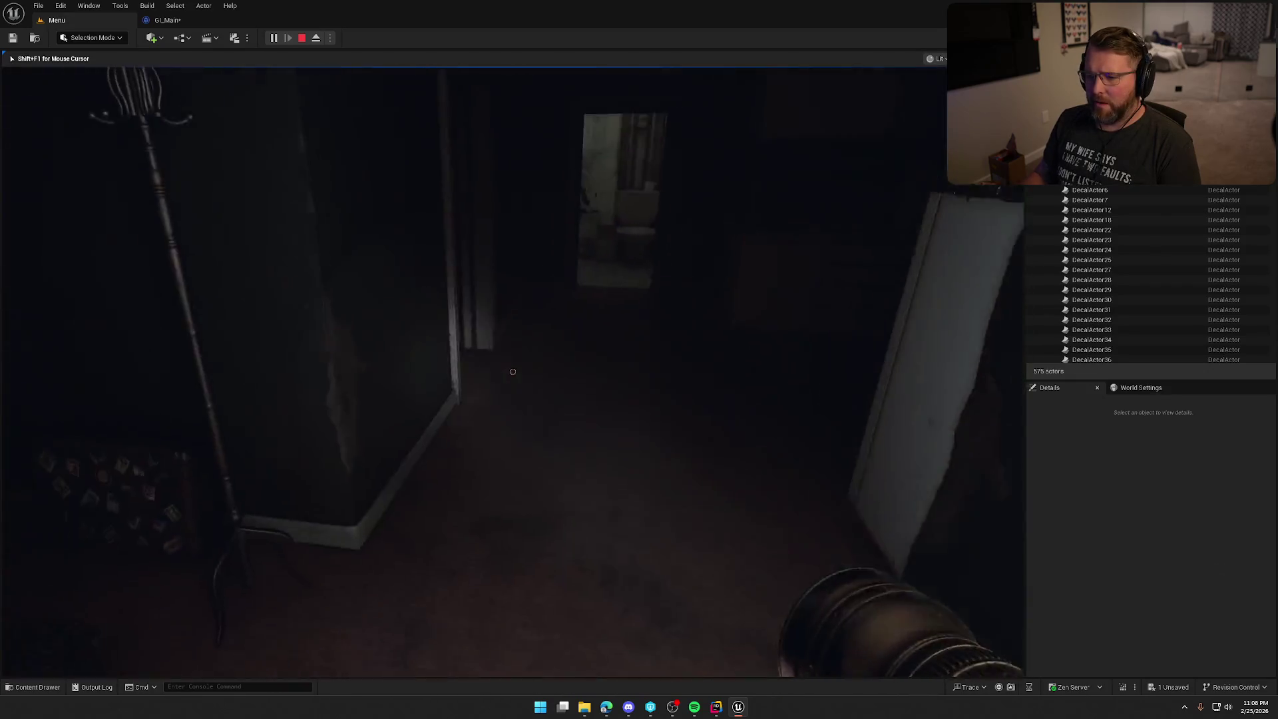
key("w")
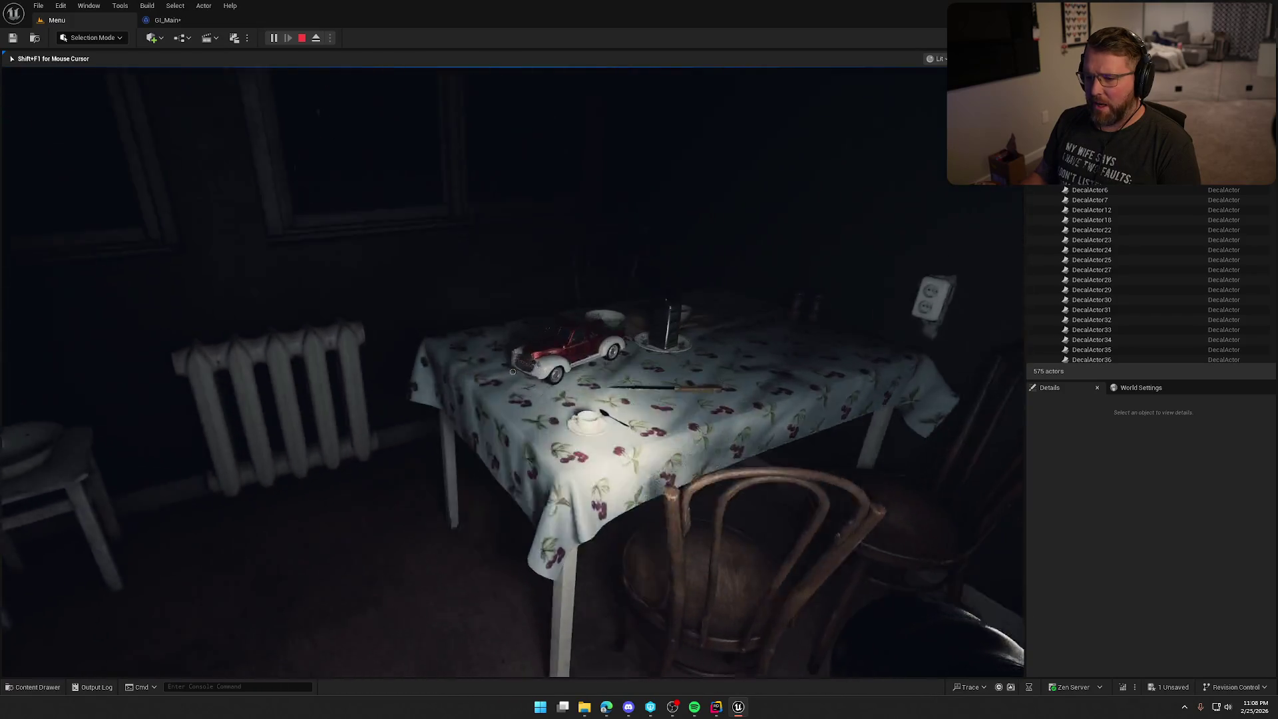
key("w")
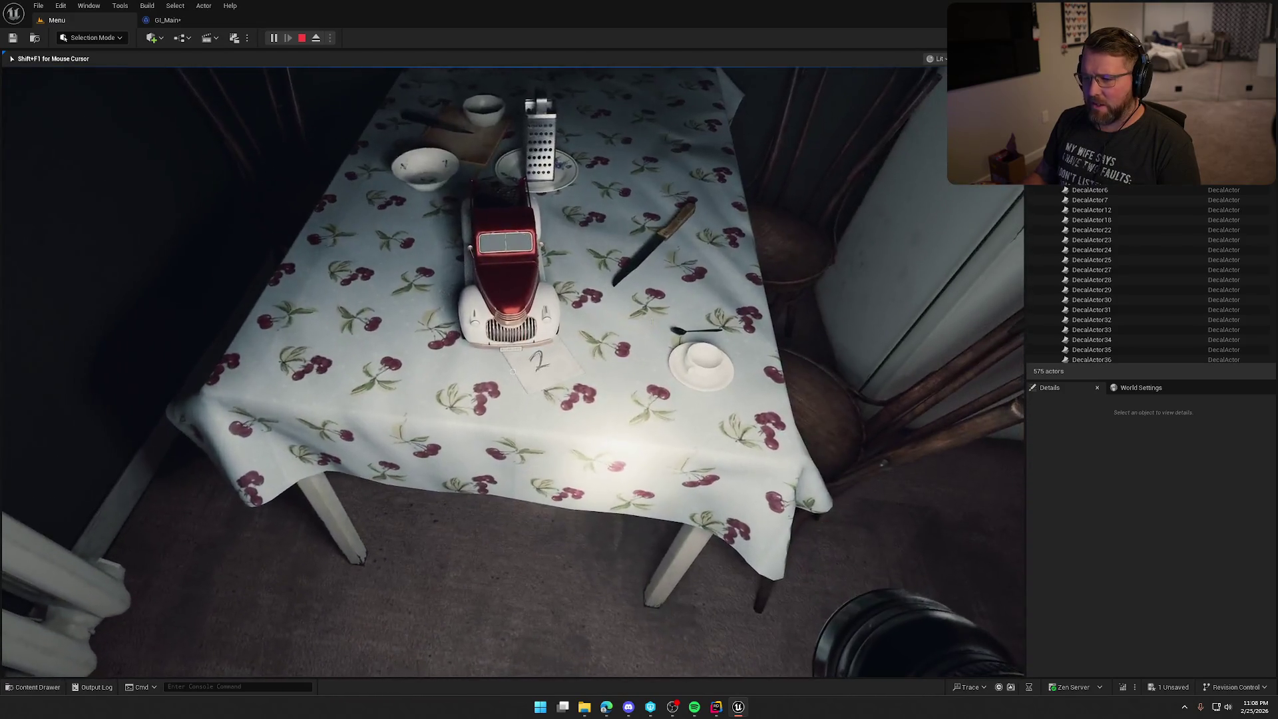
- Visit the bathroom, then walk back down the hallway and press E at the door keypad
key("w")
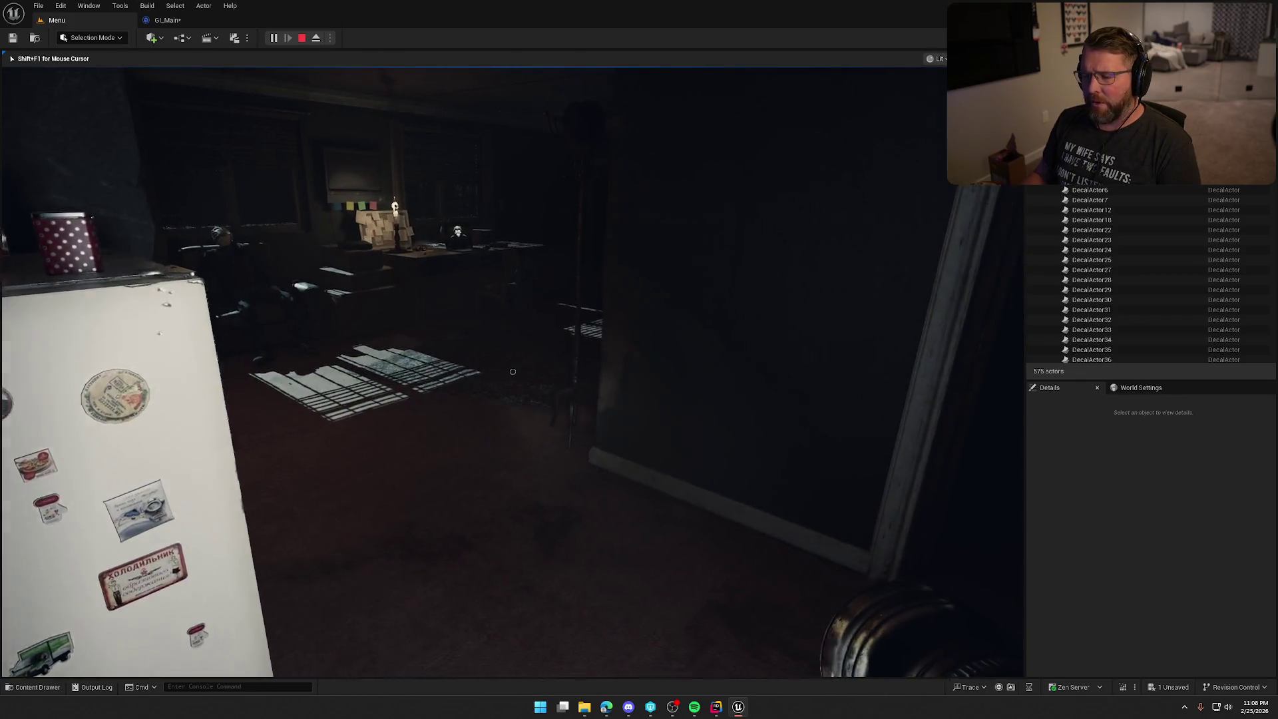
key("w")
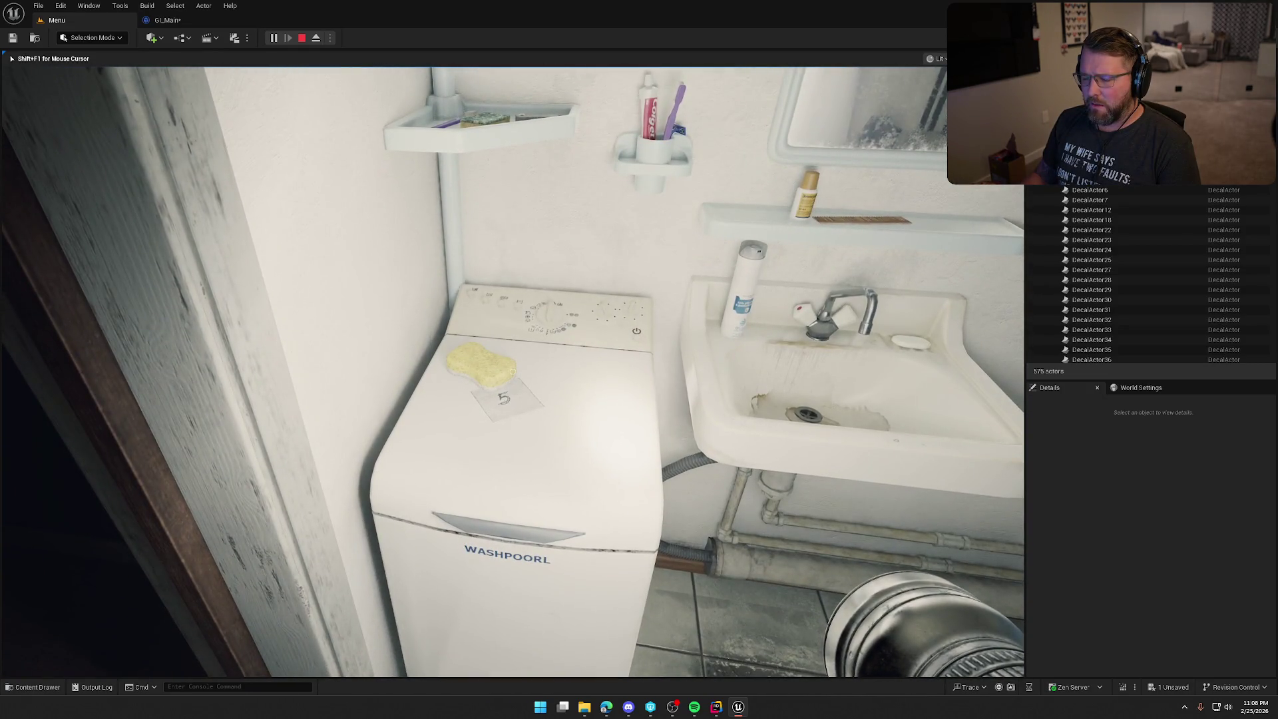
mouse_move(513, 371)
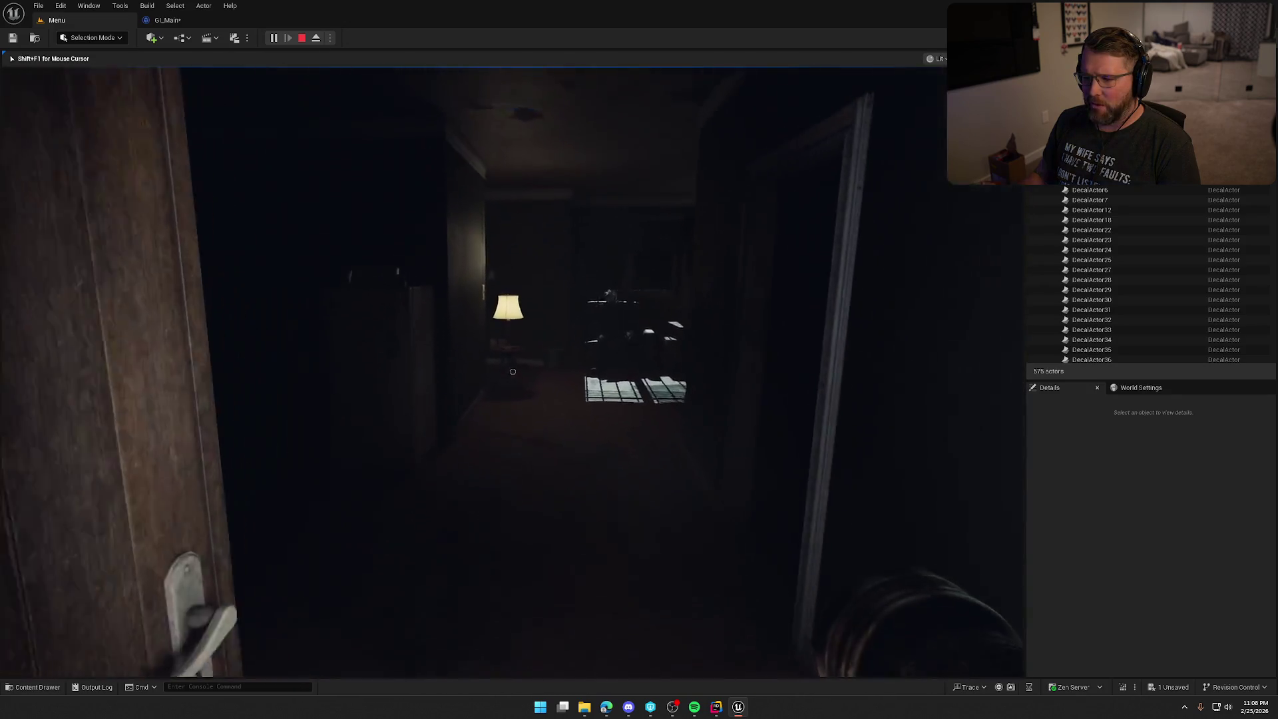
key("w")
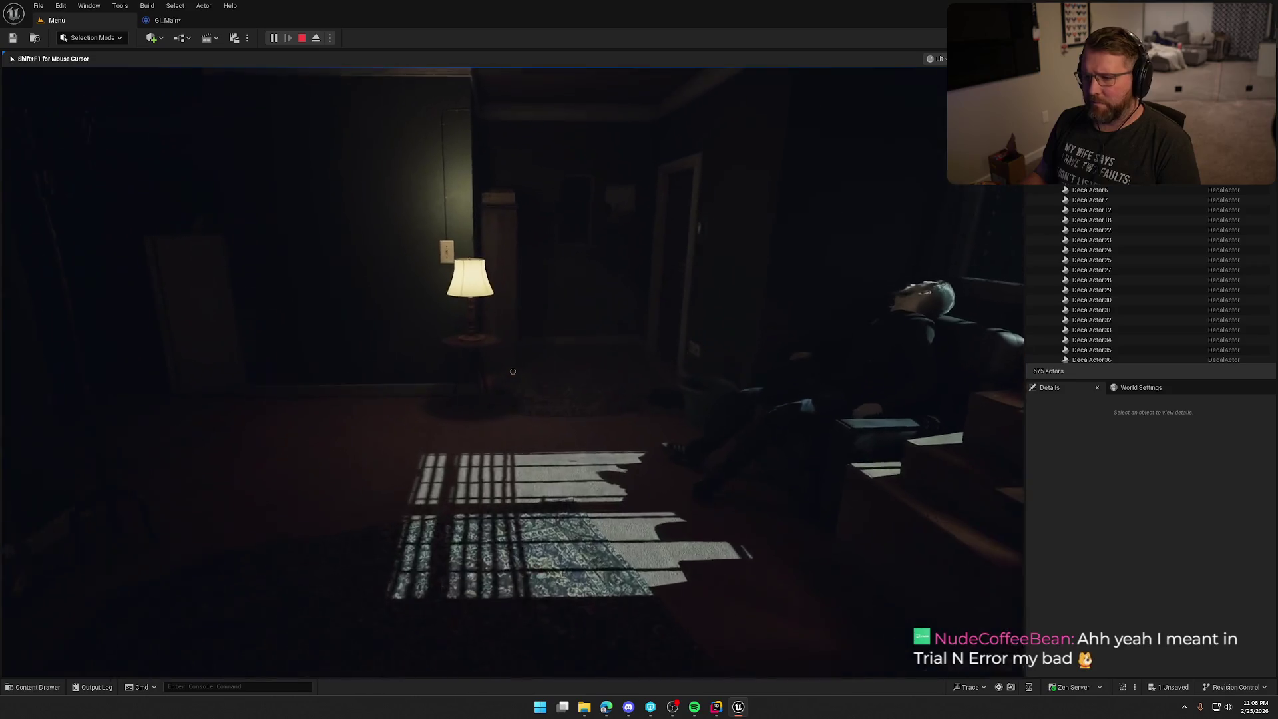
key("w")
key("e")
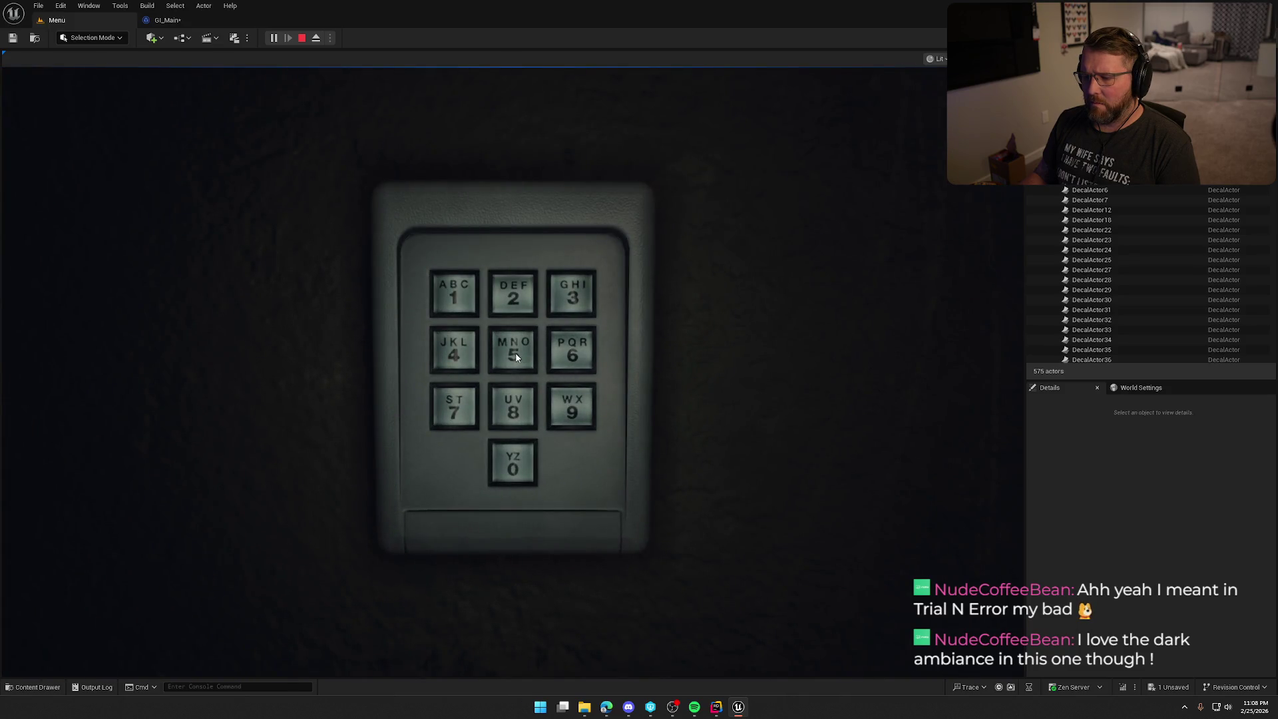
- Right-click out of the keypad close-up back into the study
right_click(675, 387)
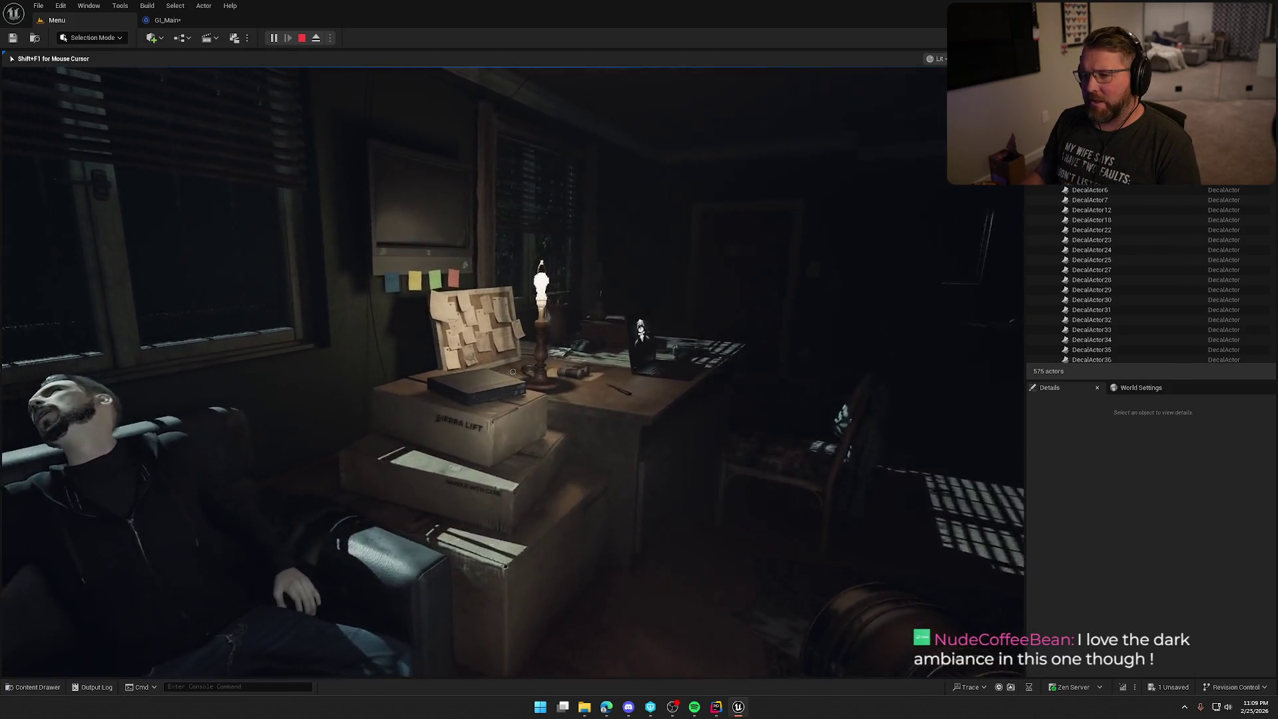
- Walk past the desk, table and headphones side table, through the kitchen to the bathroom doorway
key("w")
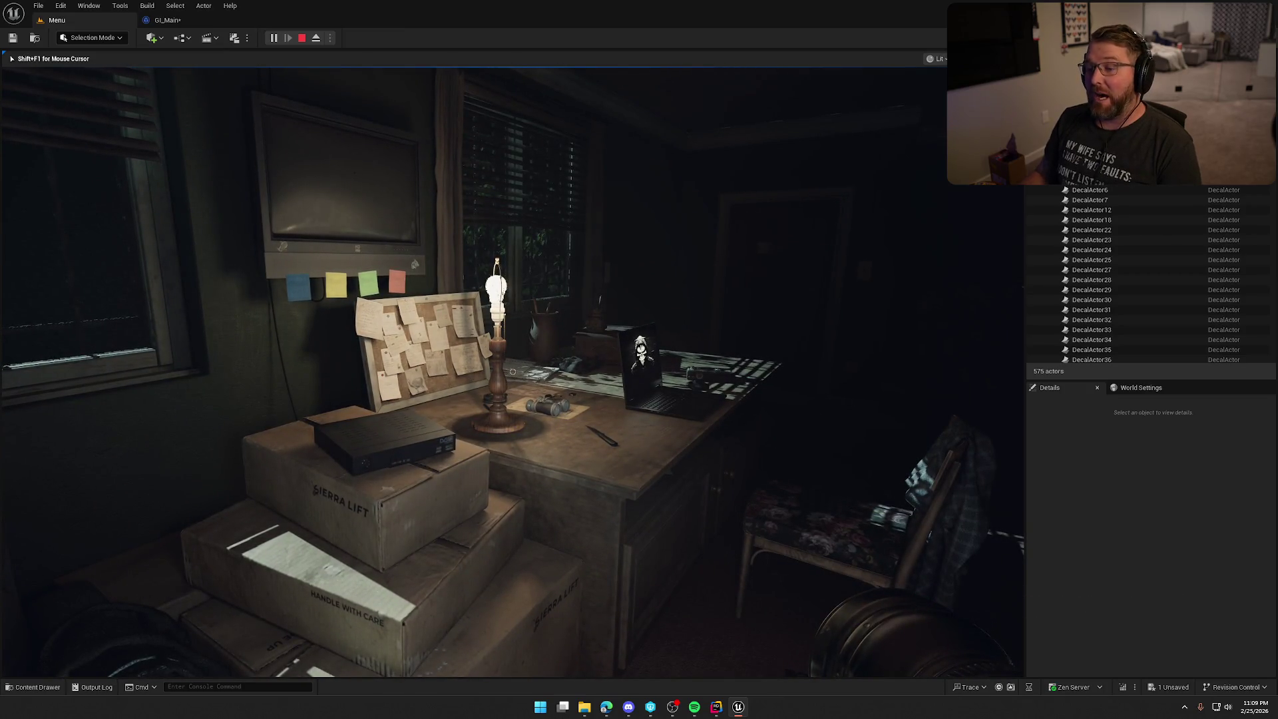
key("w")
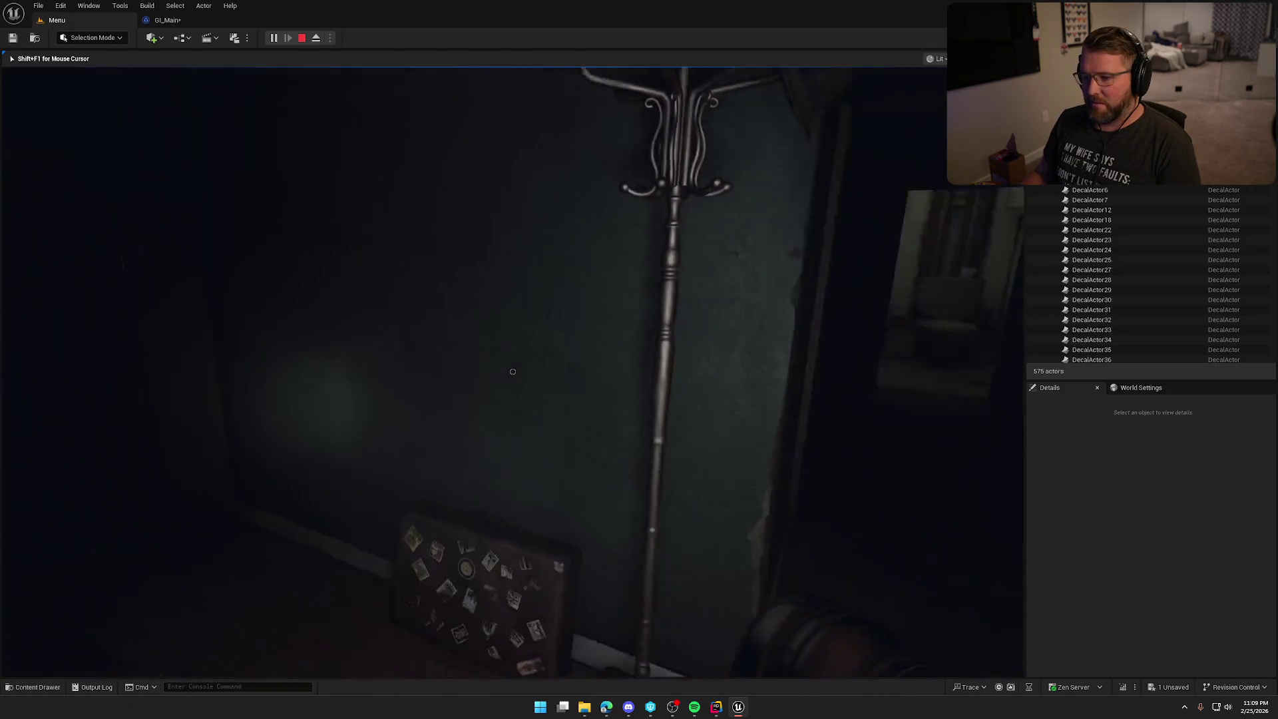
key("w")
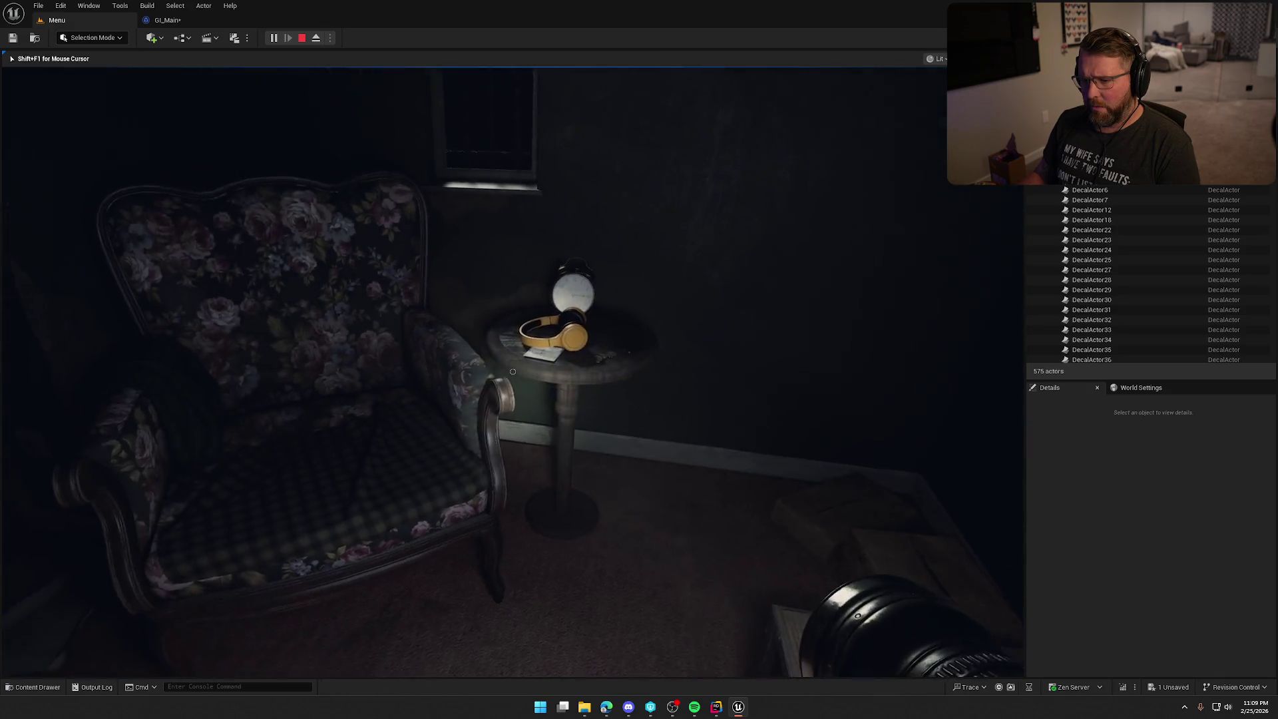
key("w")
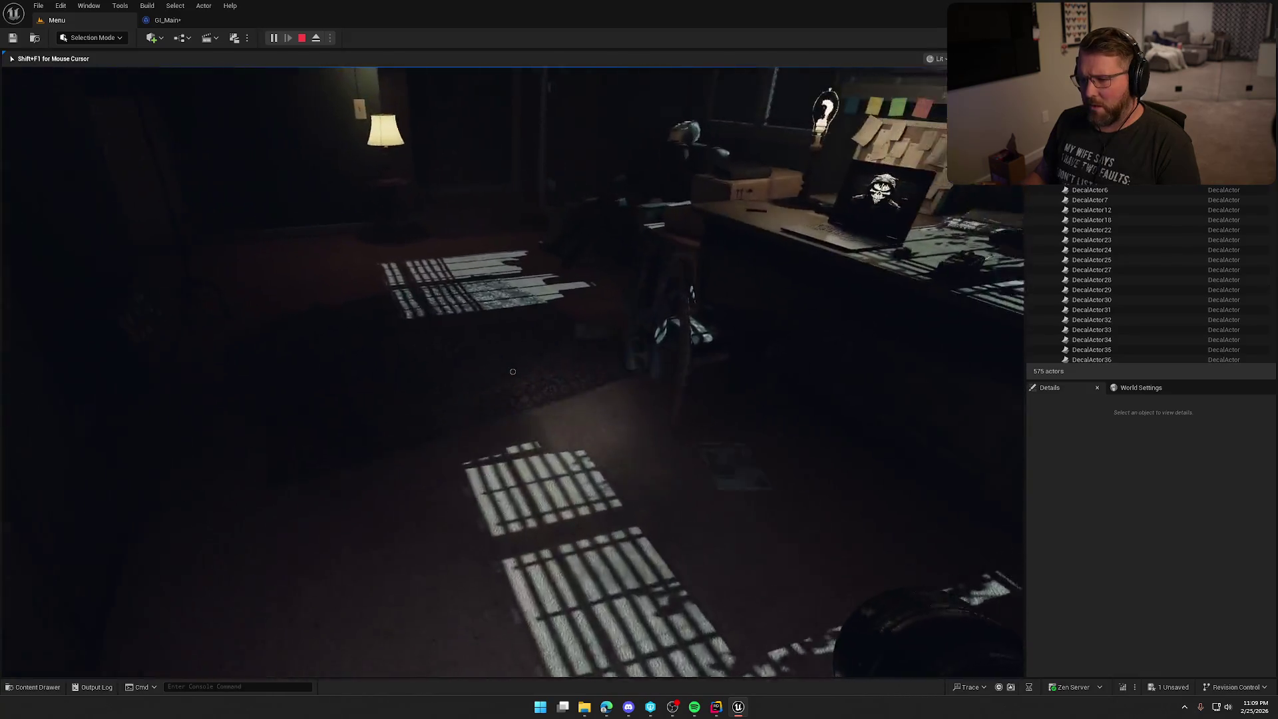
key("w")
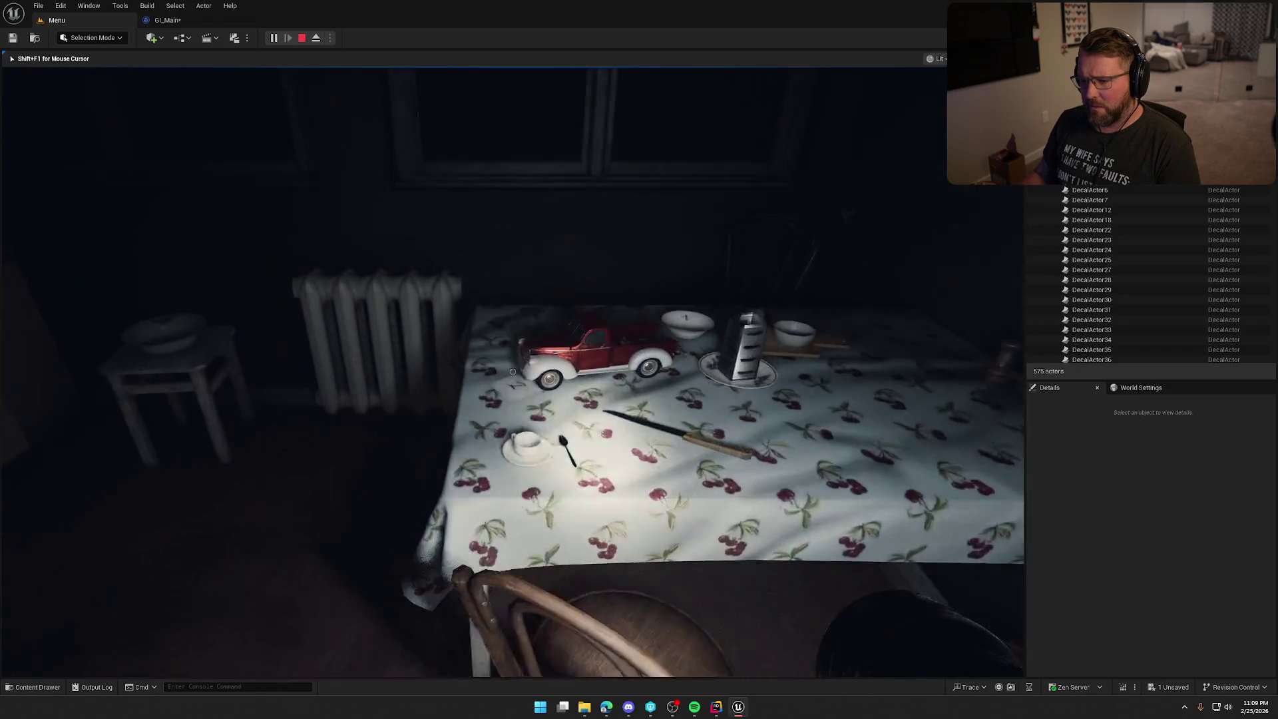
key("w")
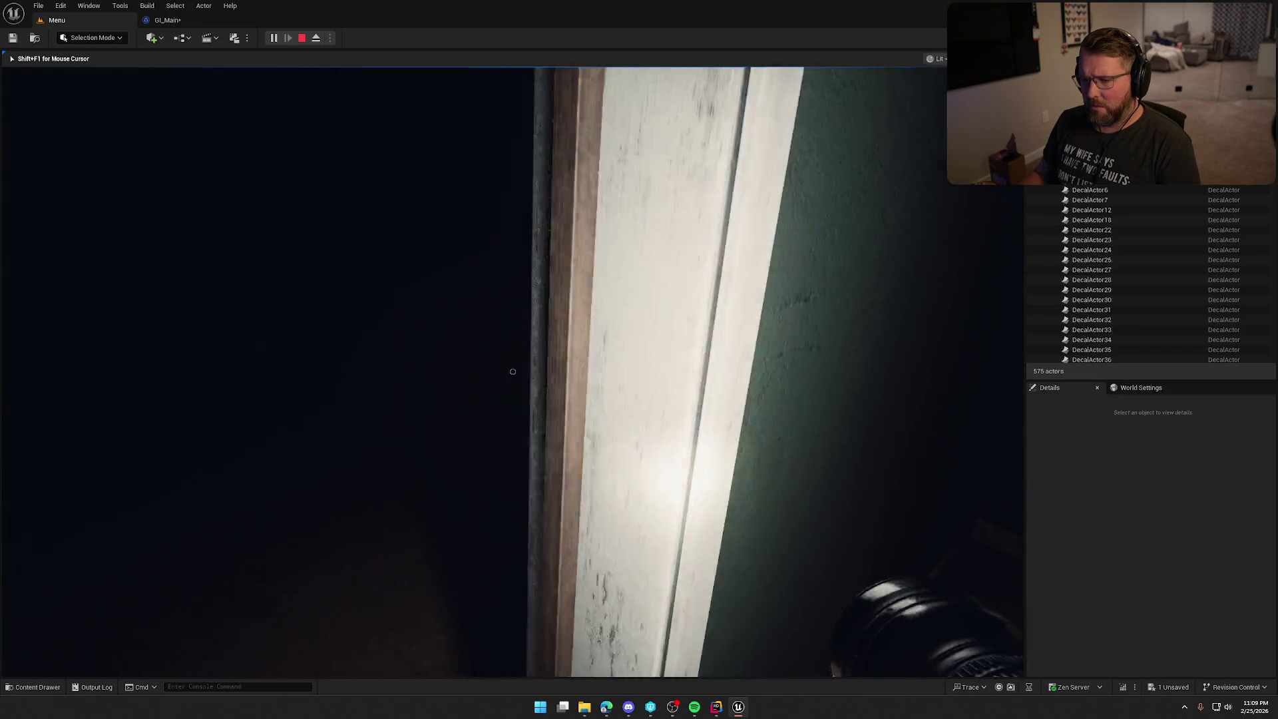
key("w")
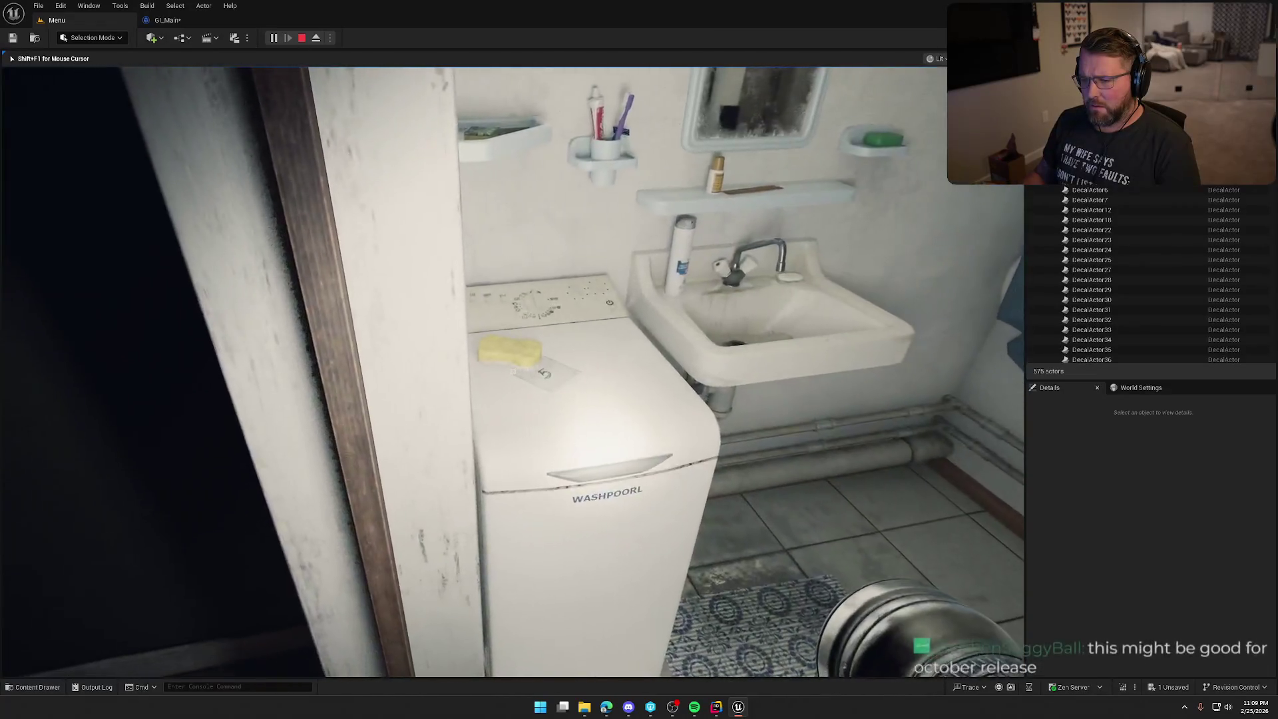
- Return through the lamp-lit desk room and bathroom door, then press E at the keypad
key("w")
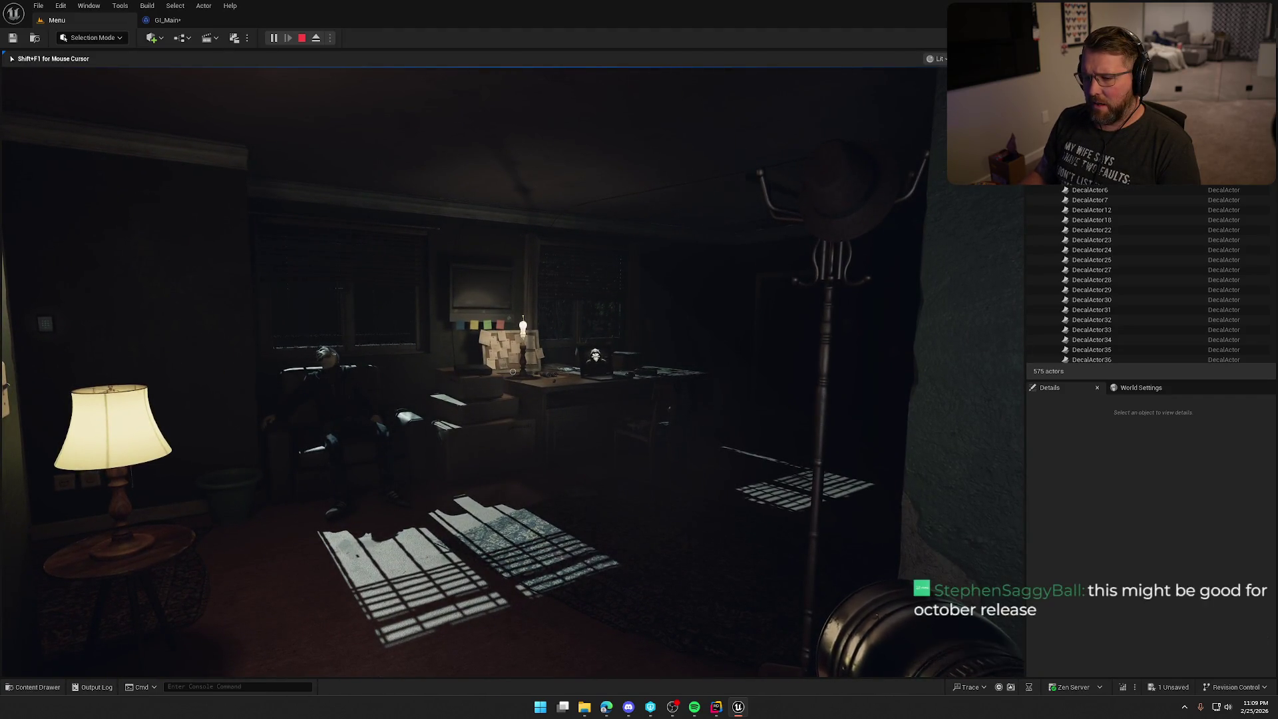
key("w")
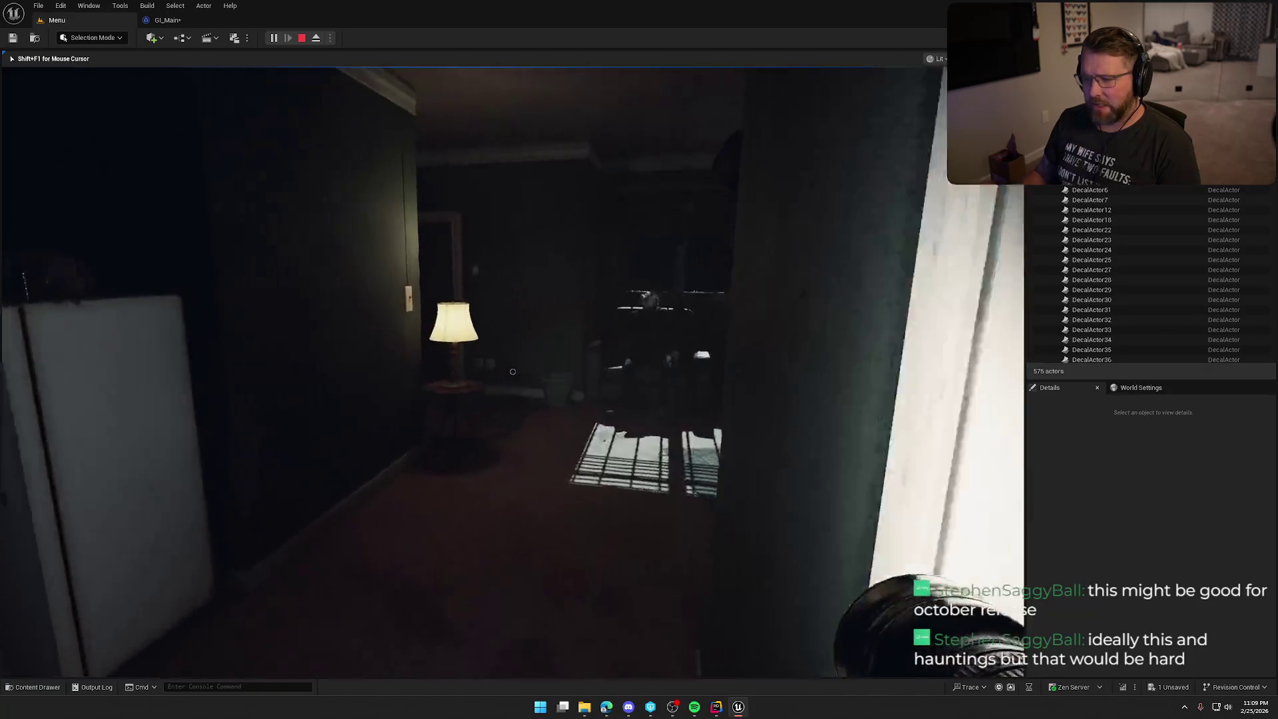
key("w")
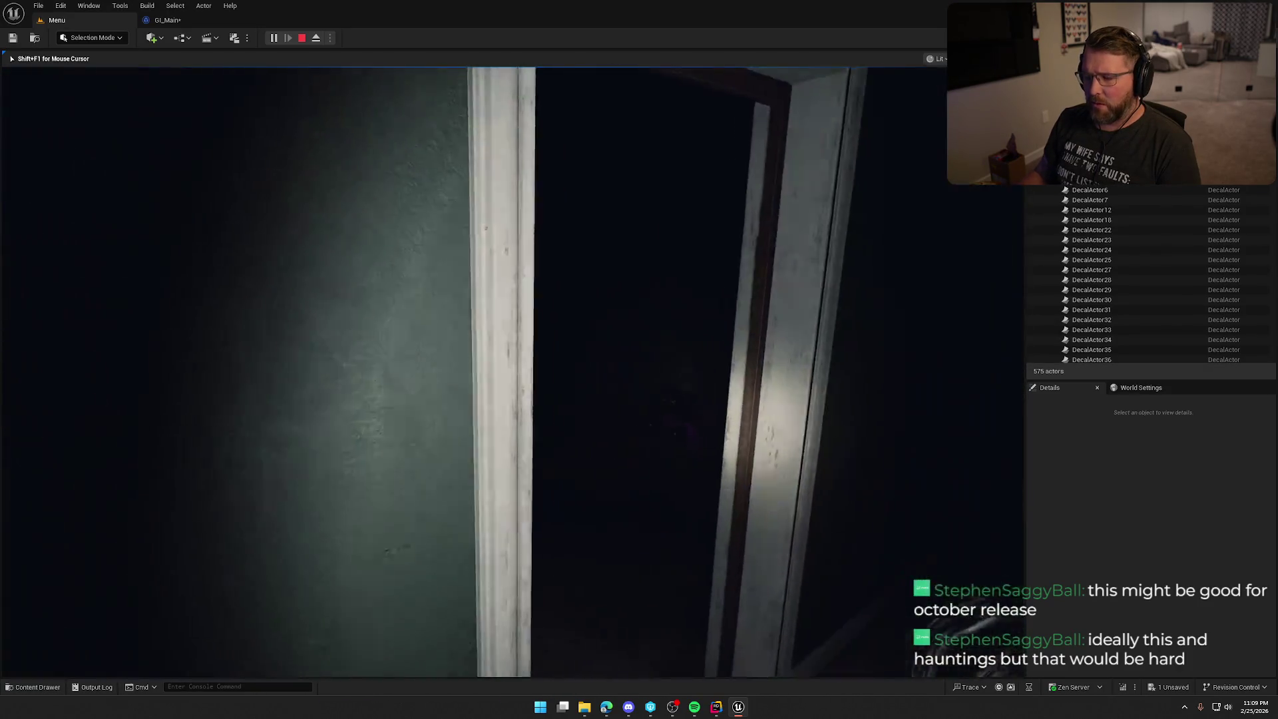
key("w")
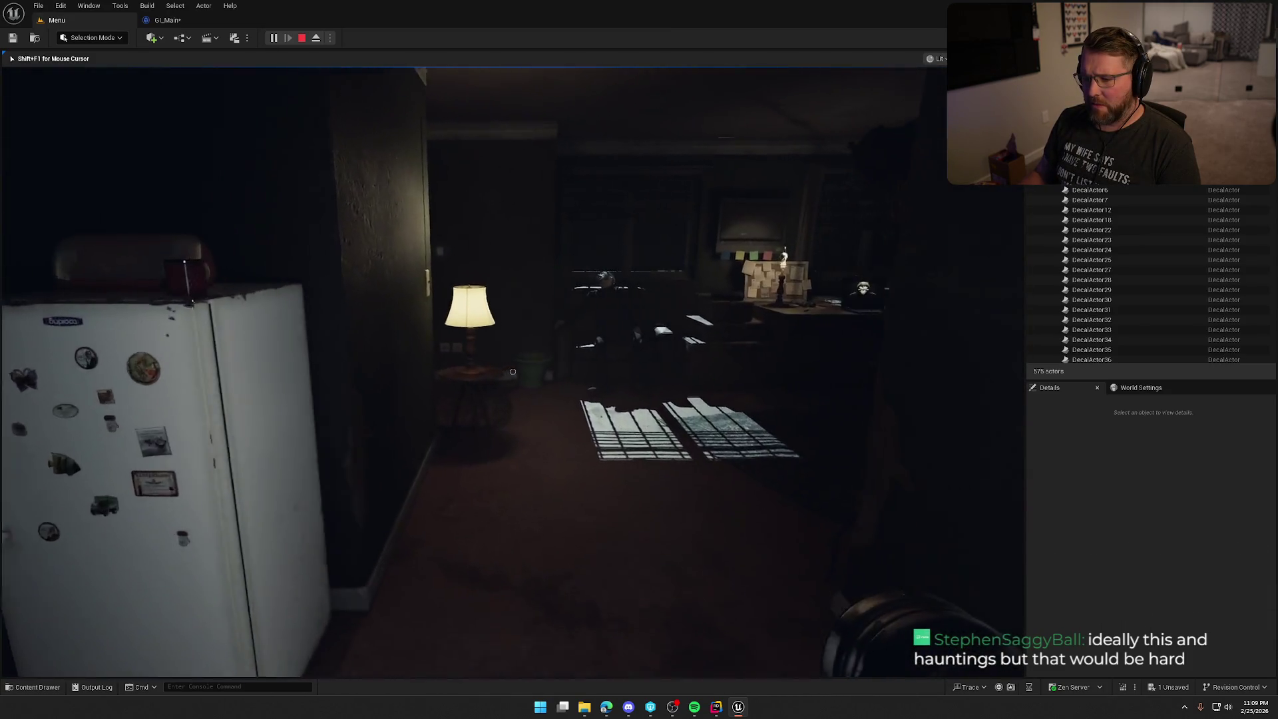
key("w")
key("s")
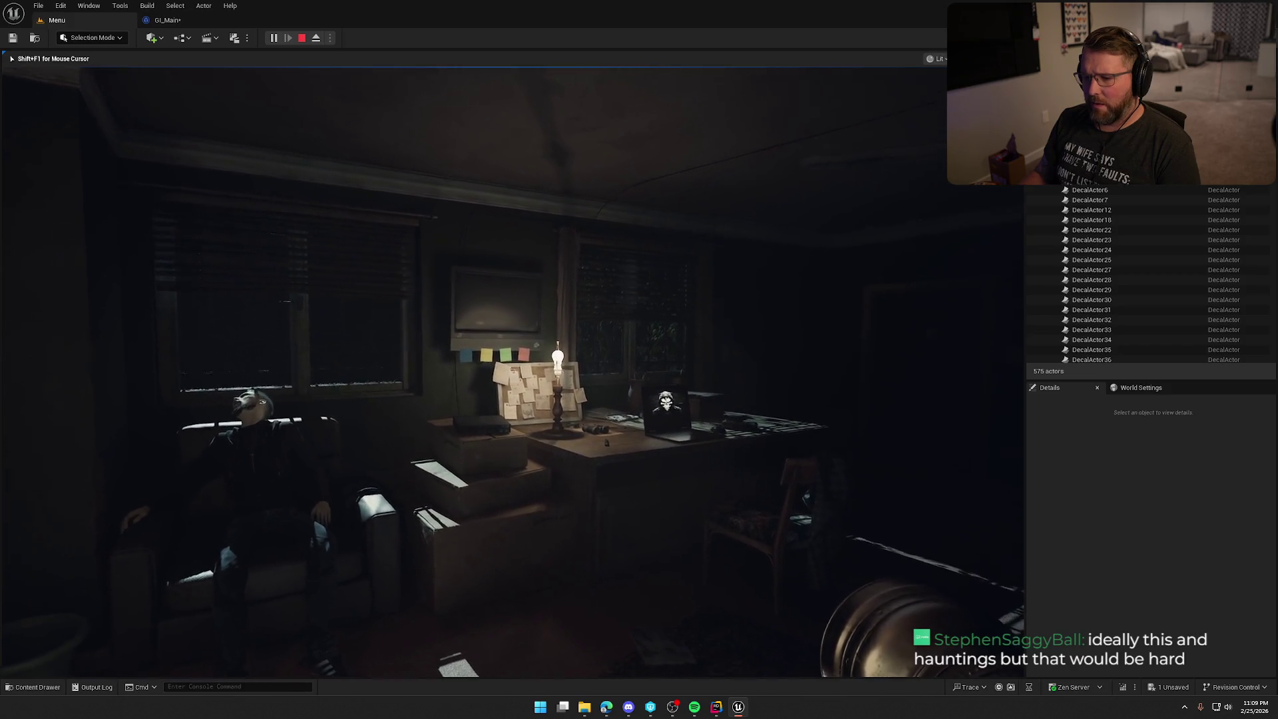
key("e")
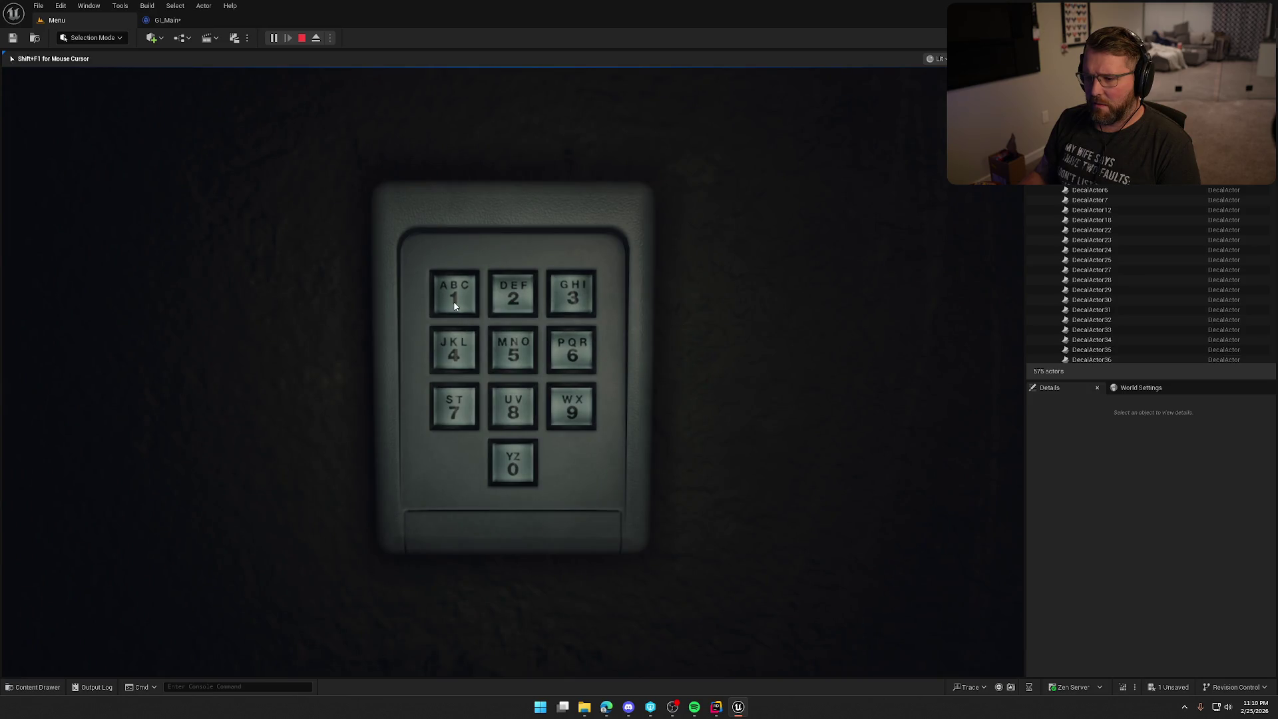
- Press E to exit the keypad close-up view
key("e")
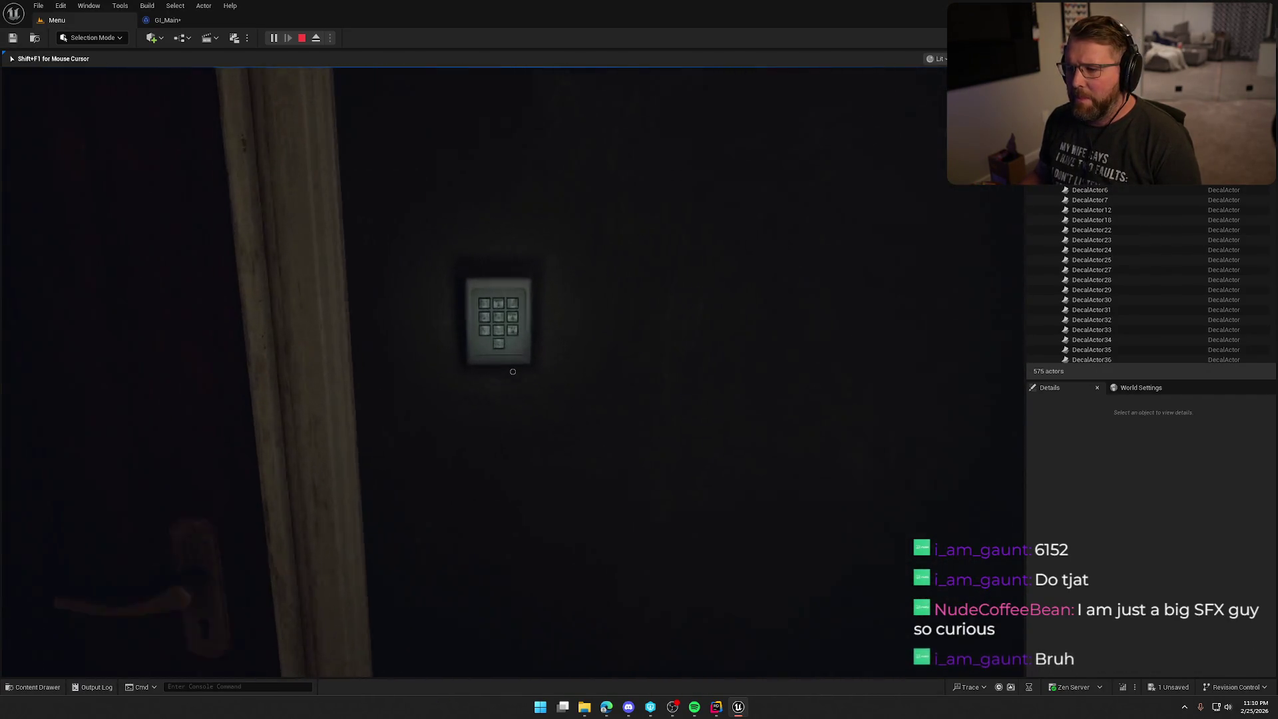
- Click the keypad for a close-up, right-click out, then click it again to reopen it
left_click(513, 371)
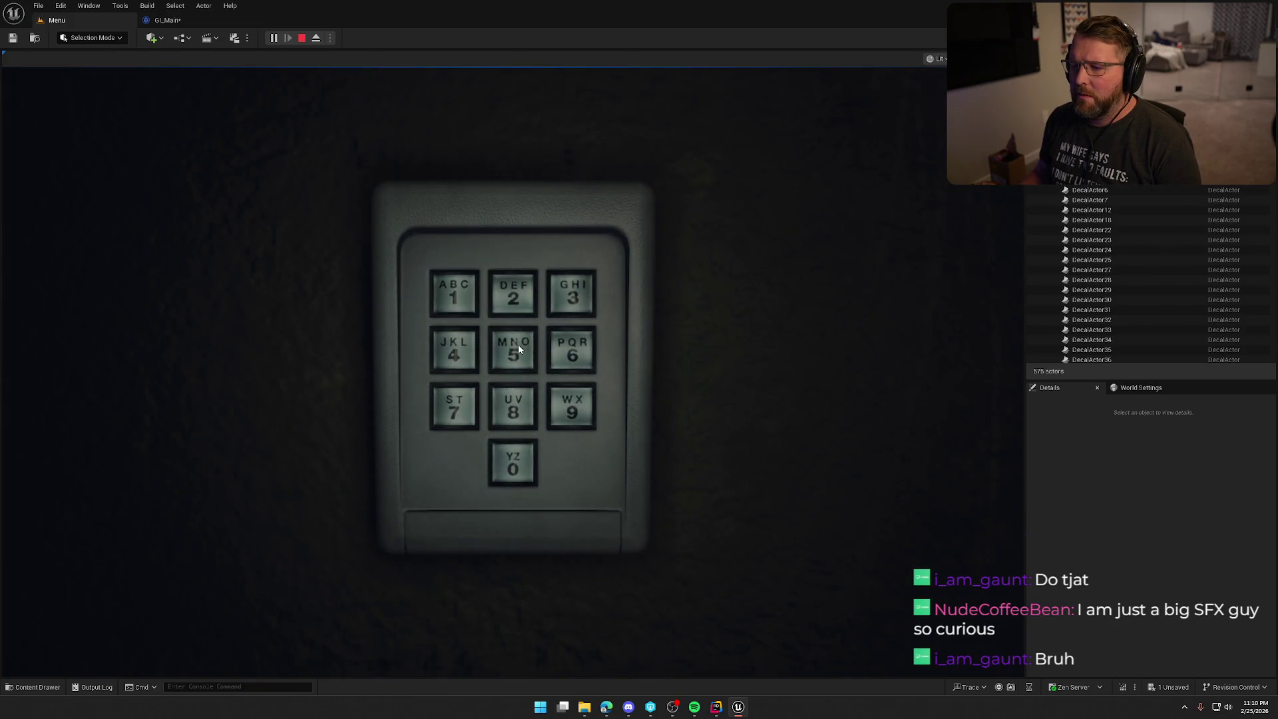
right_click(417, 357)
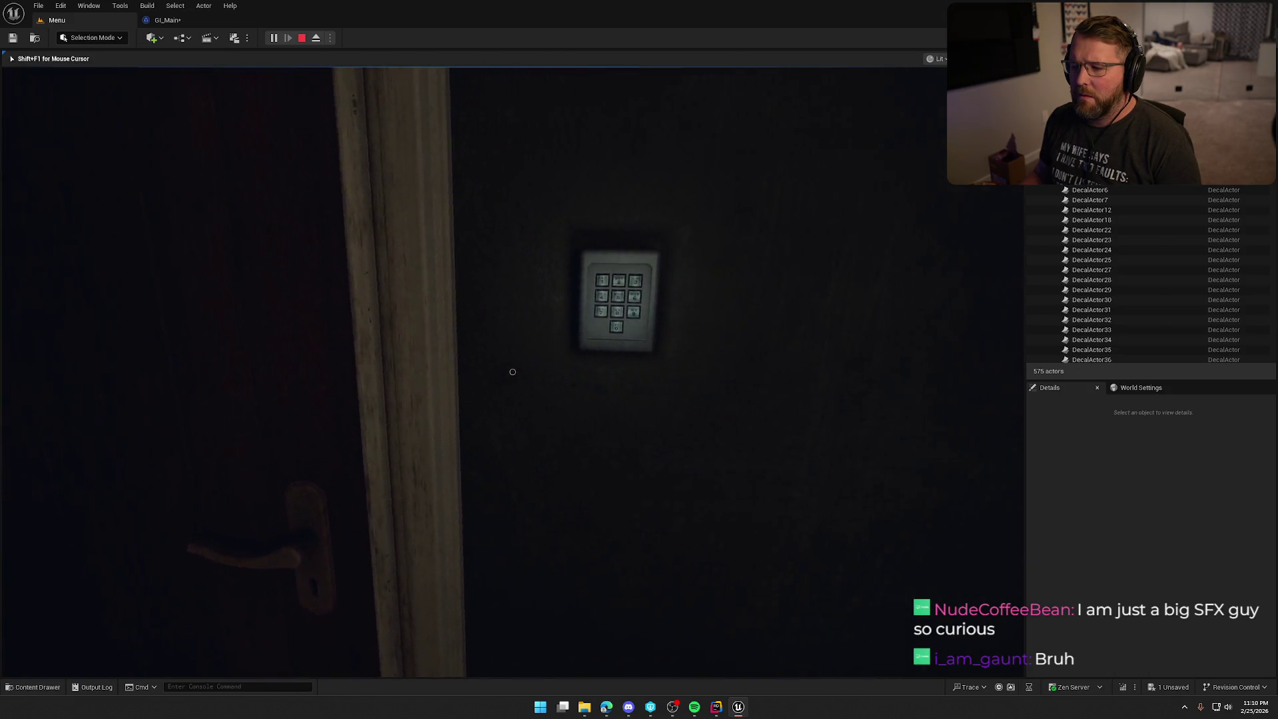
left_click(512, 372)
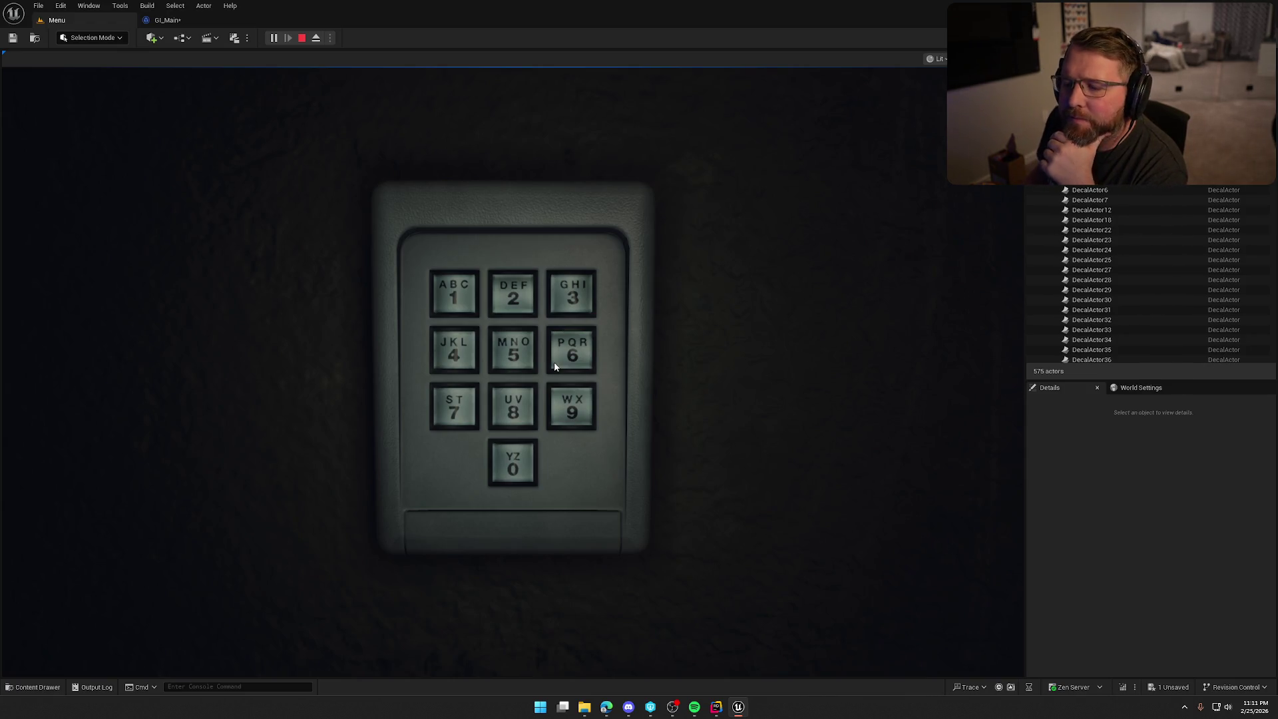
- Enter a trial code on the keypad, pressing keys 2, 6 and 1
left_click(515, 299)
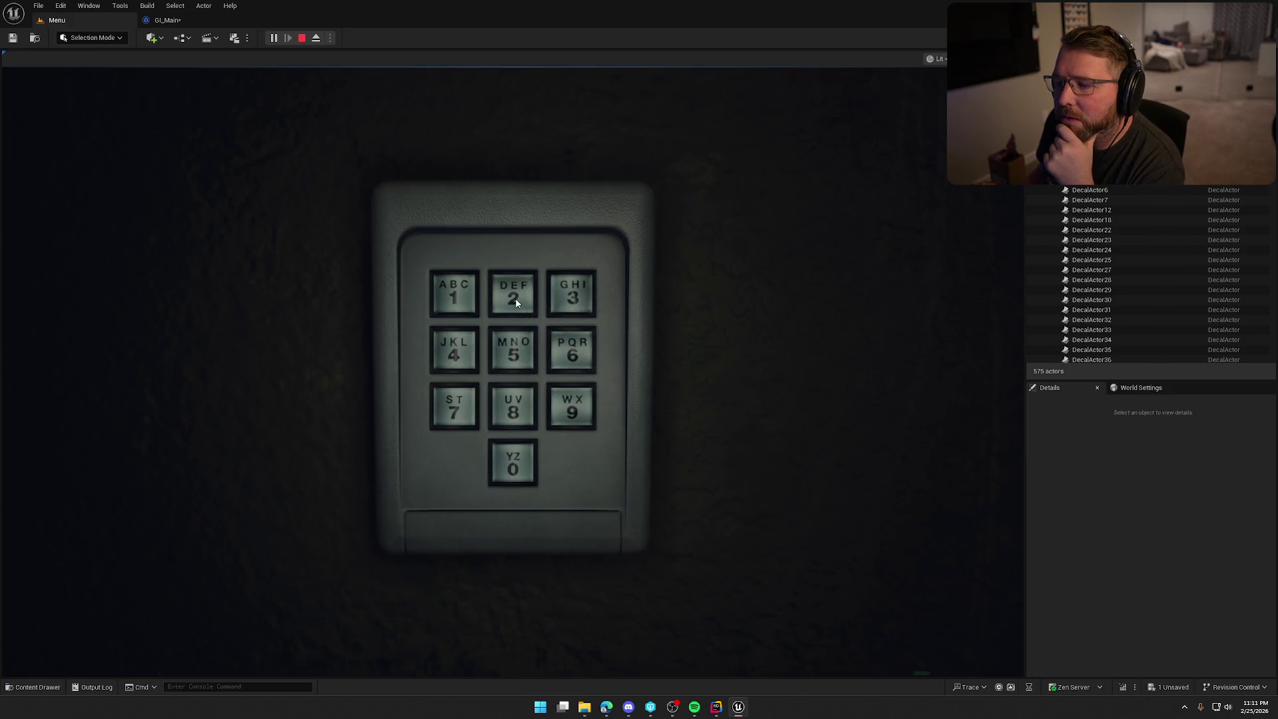
left_click(571, 358)
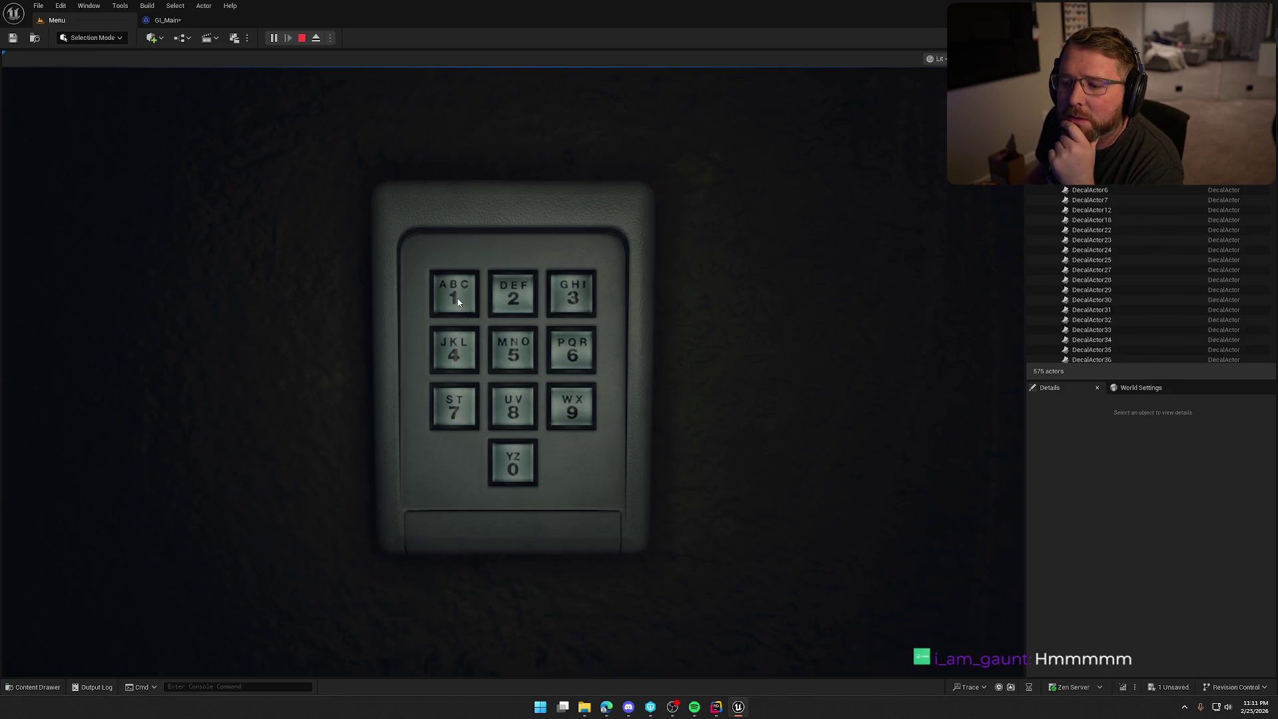
left_click(450, 298)
left_click(462, 302)
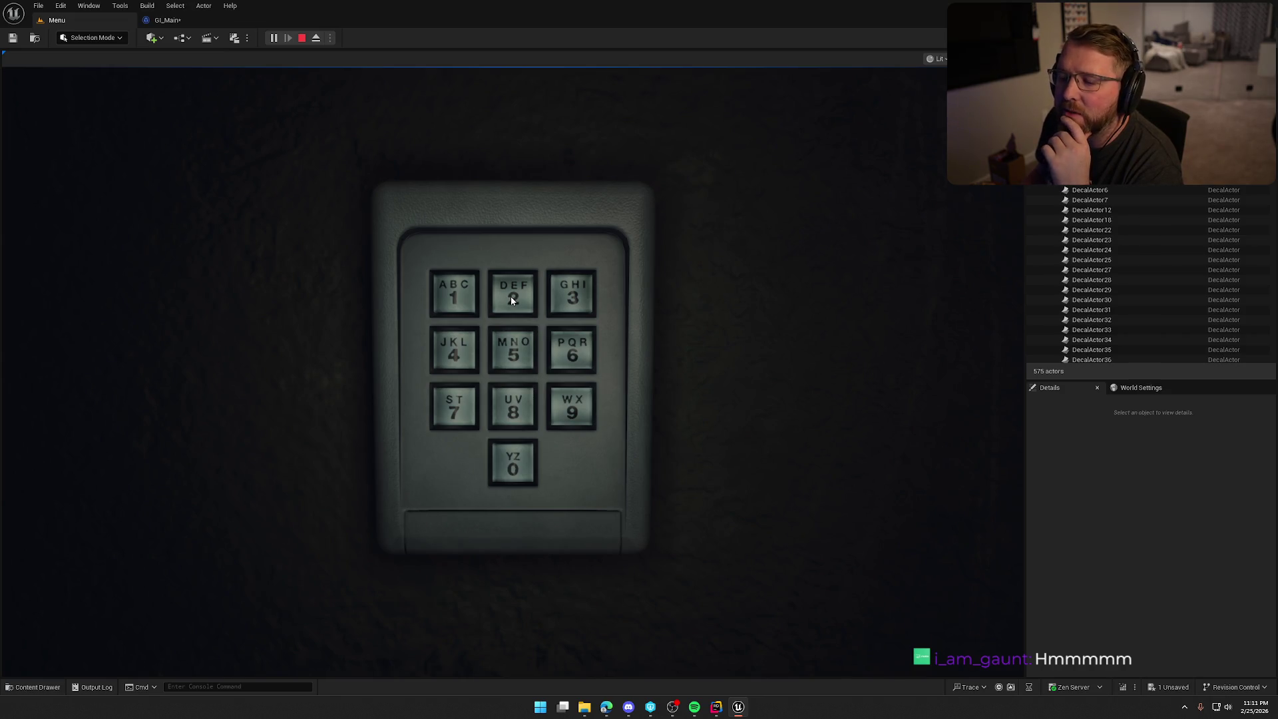
left_click(560, 360)
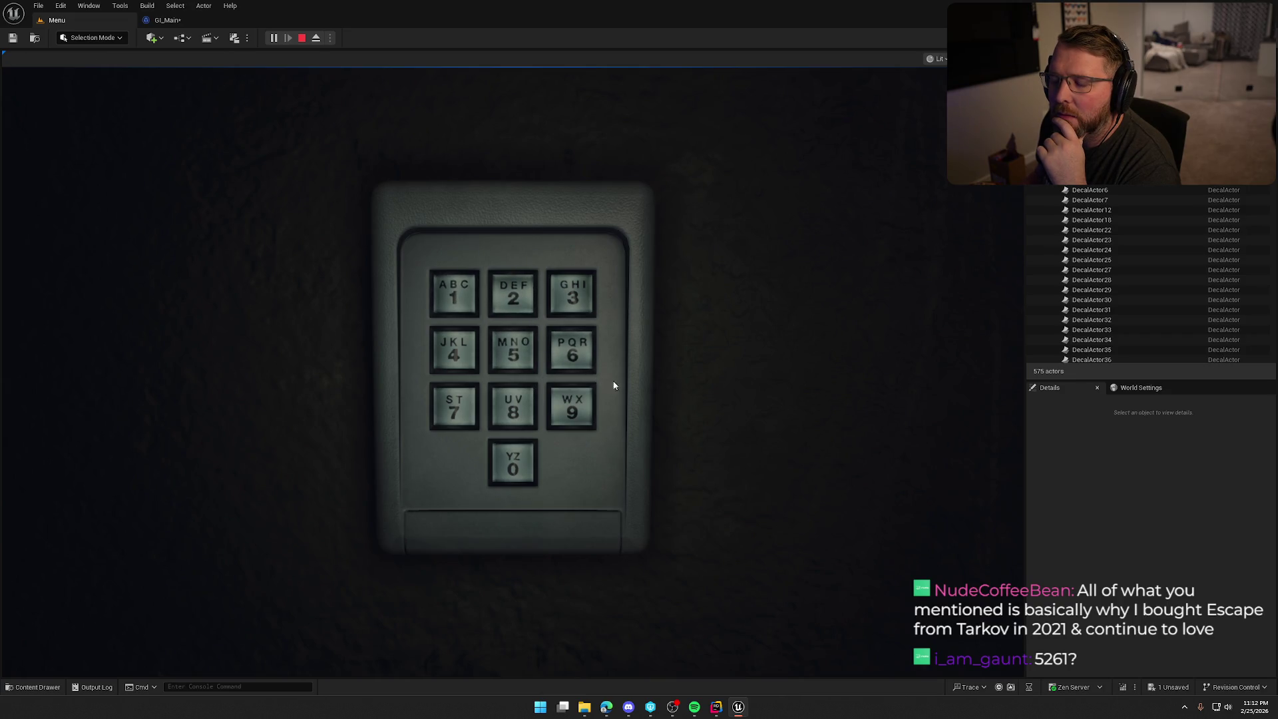
- Eject with F8, select the keypad actor and scroll its Details, then return to the player
key("F8")
left_click(583, 319)
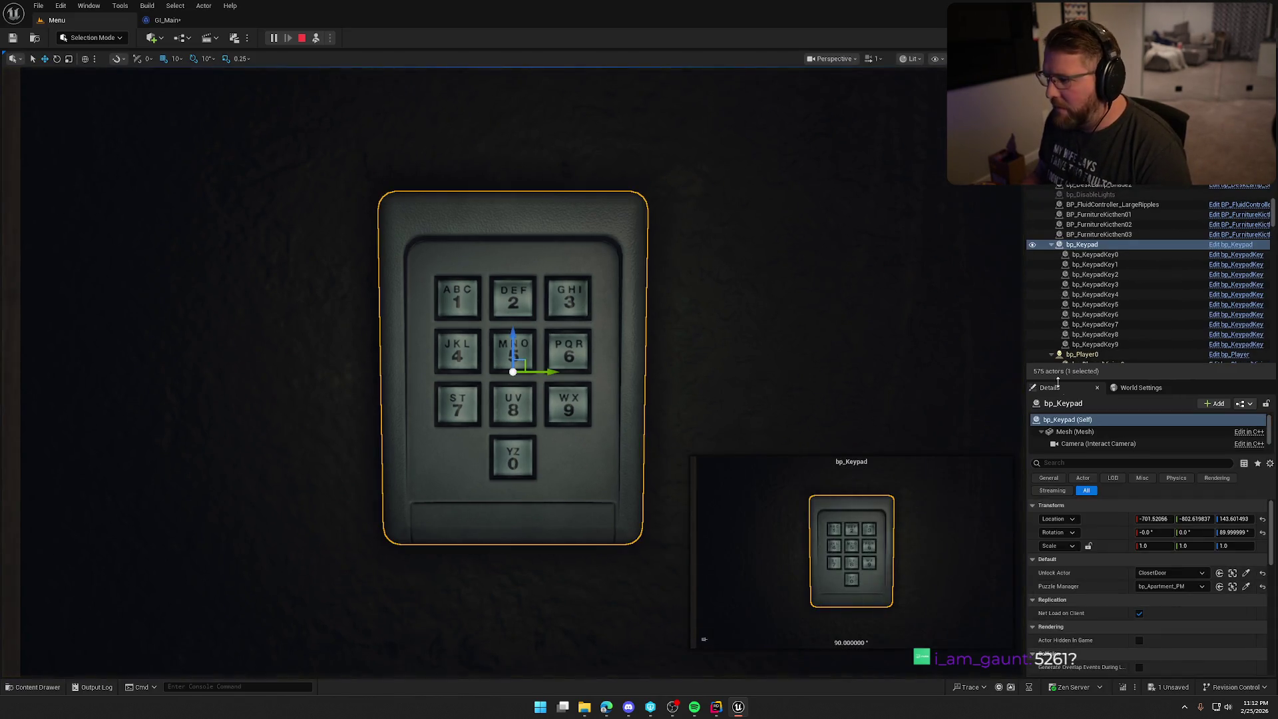
scroll(1107, 605, "down", 1)
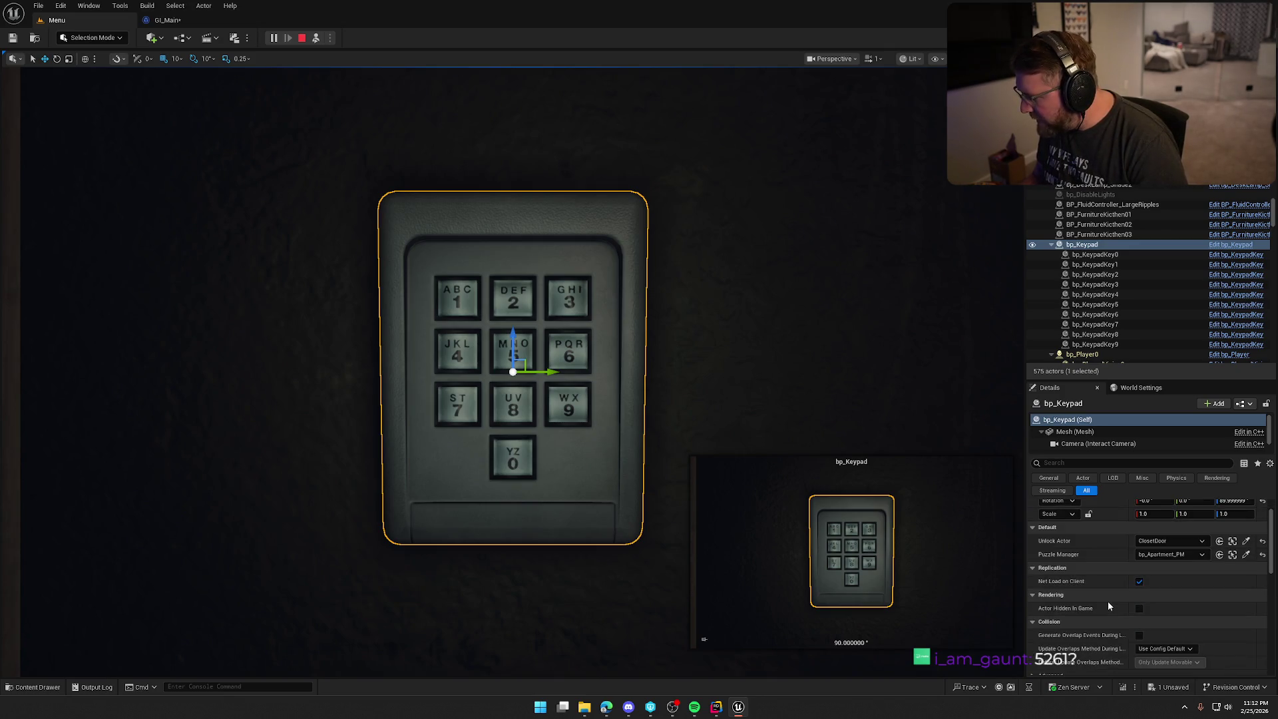
scroll(1108, 604, "down", 4)
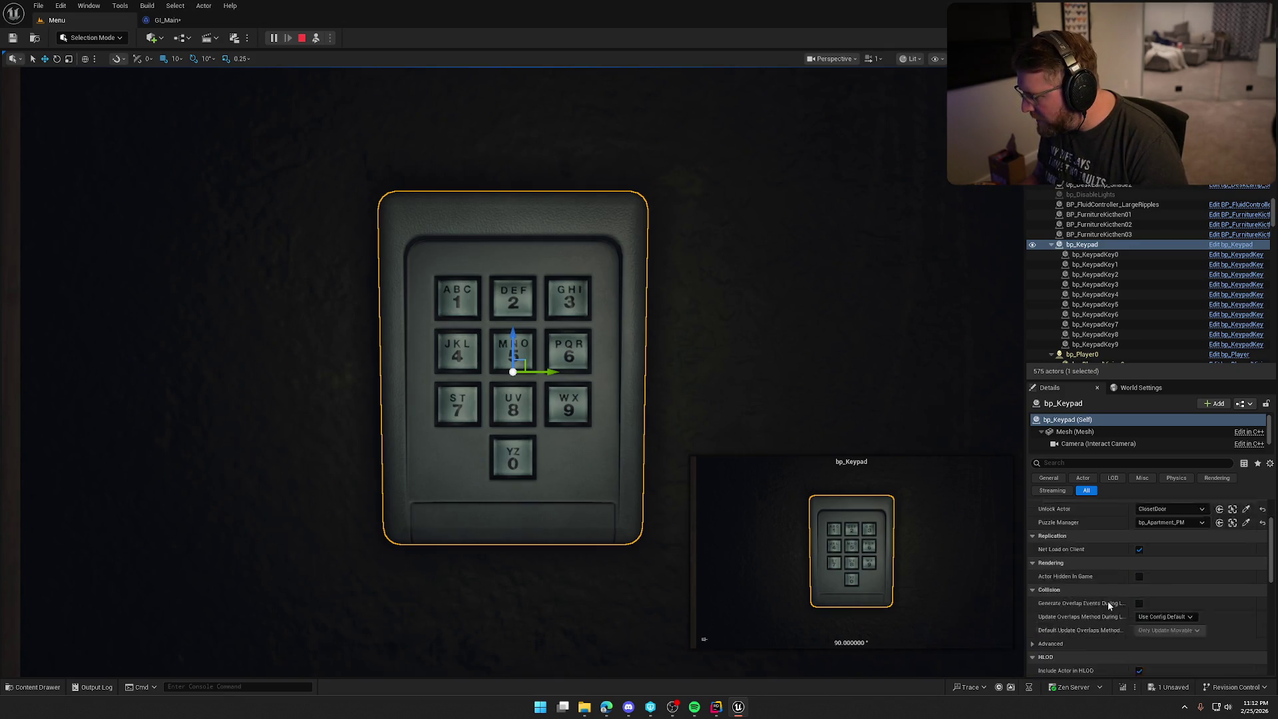
scroll(1108, 601, "down", 8)
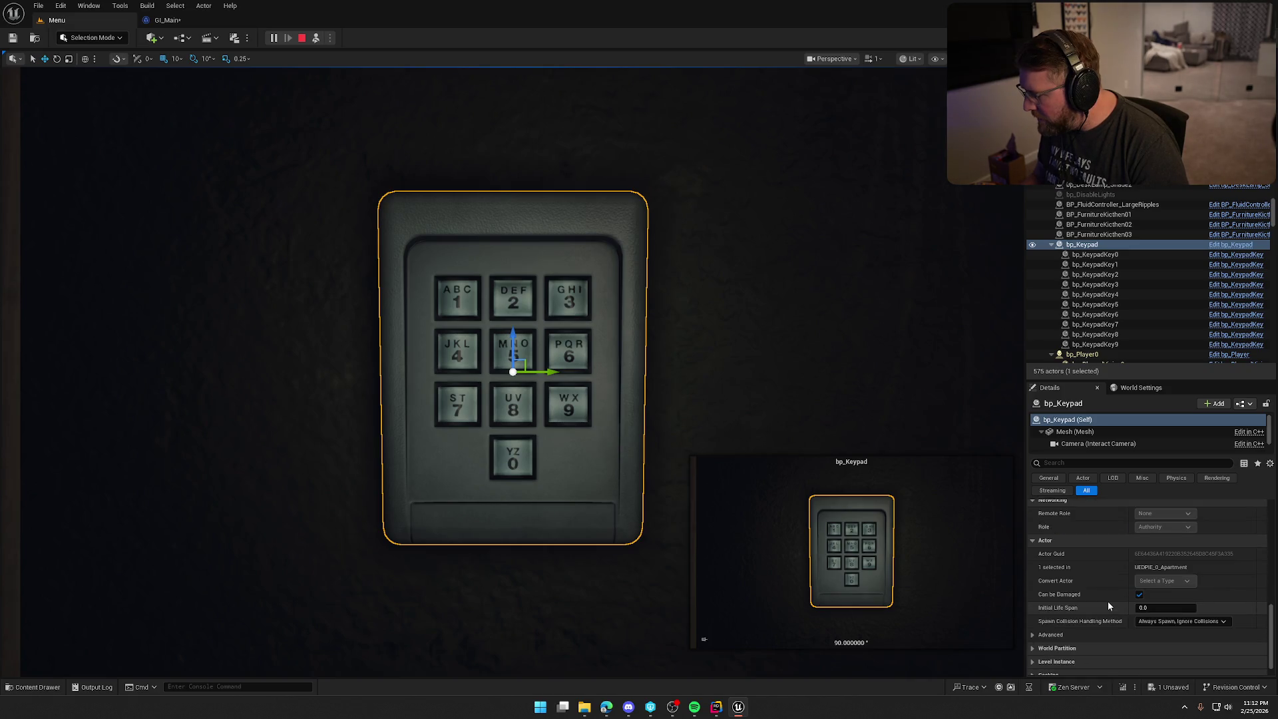
scroll(1107, 602, "up", 10)
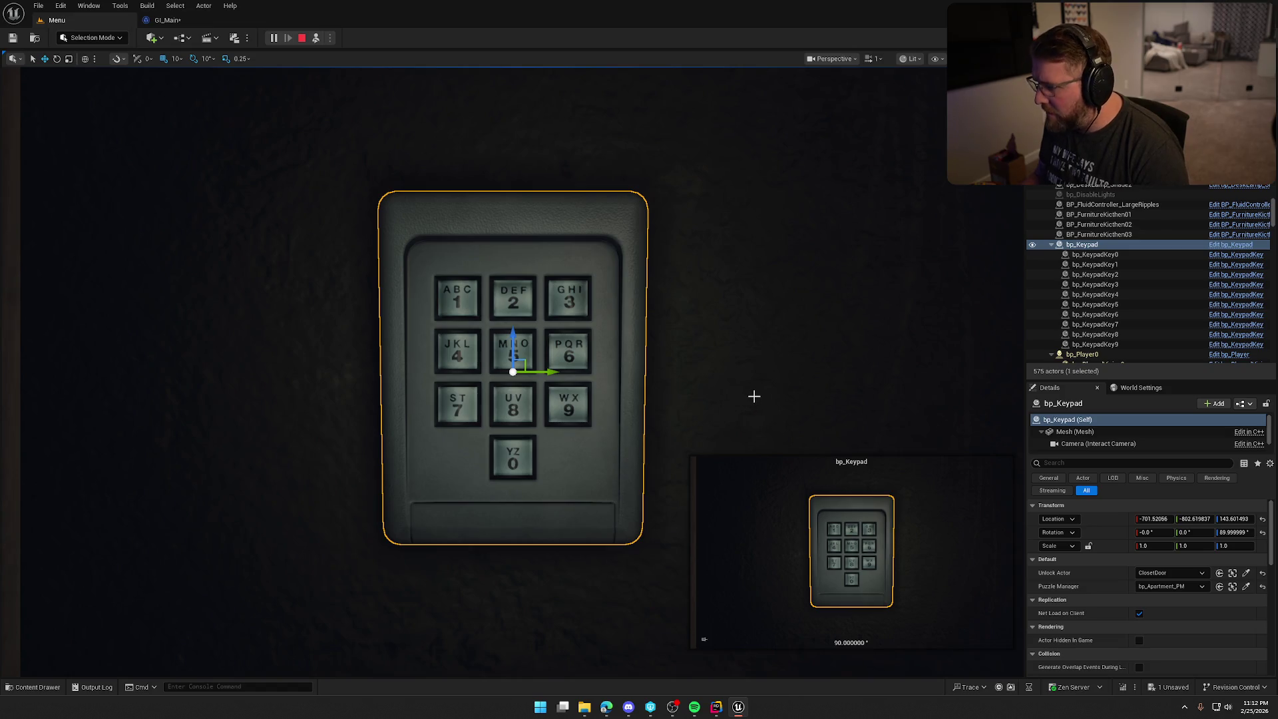
key("F8")
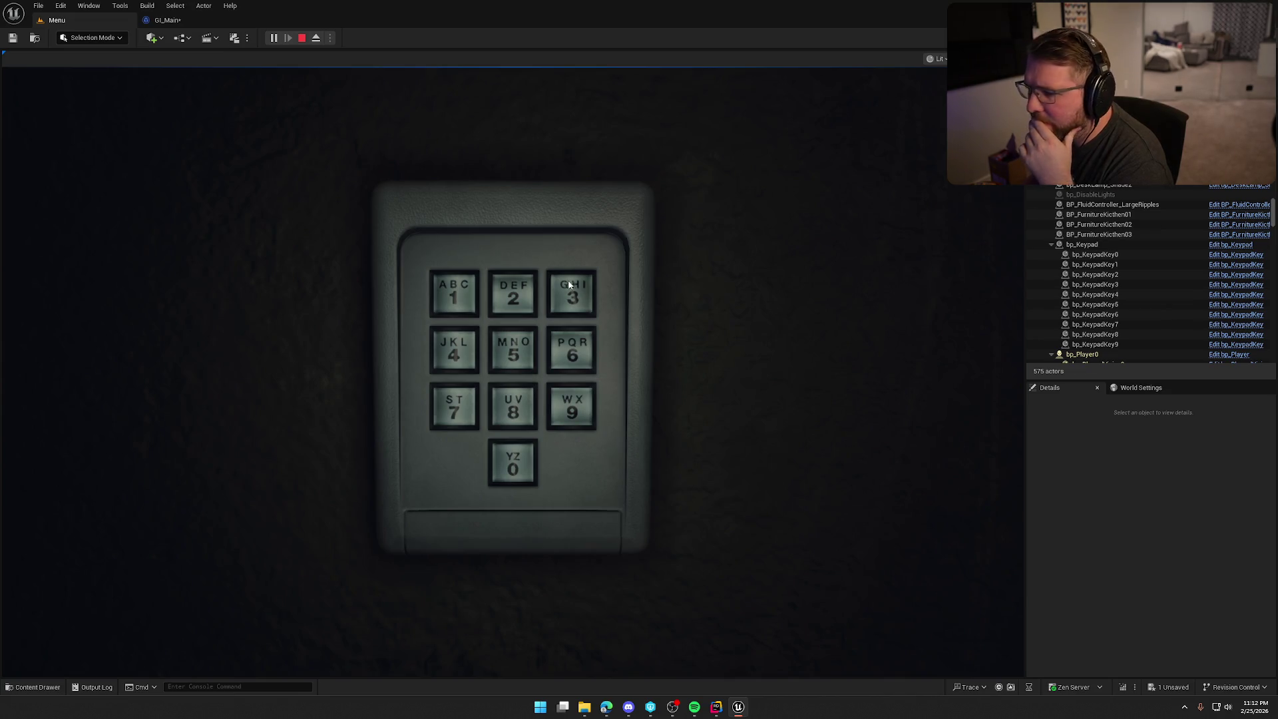
- Eject again, filter the World Outliner for 'keykey', and select GameManager1 to review its settings
key("F8")
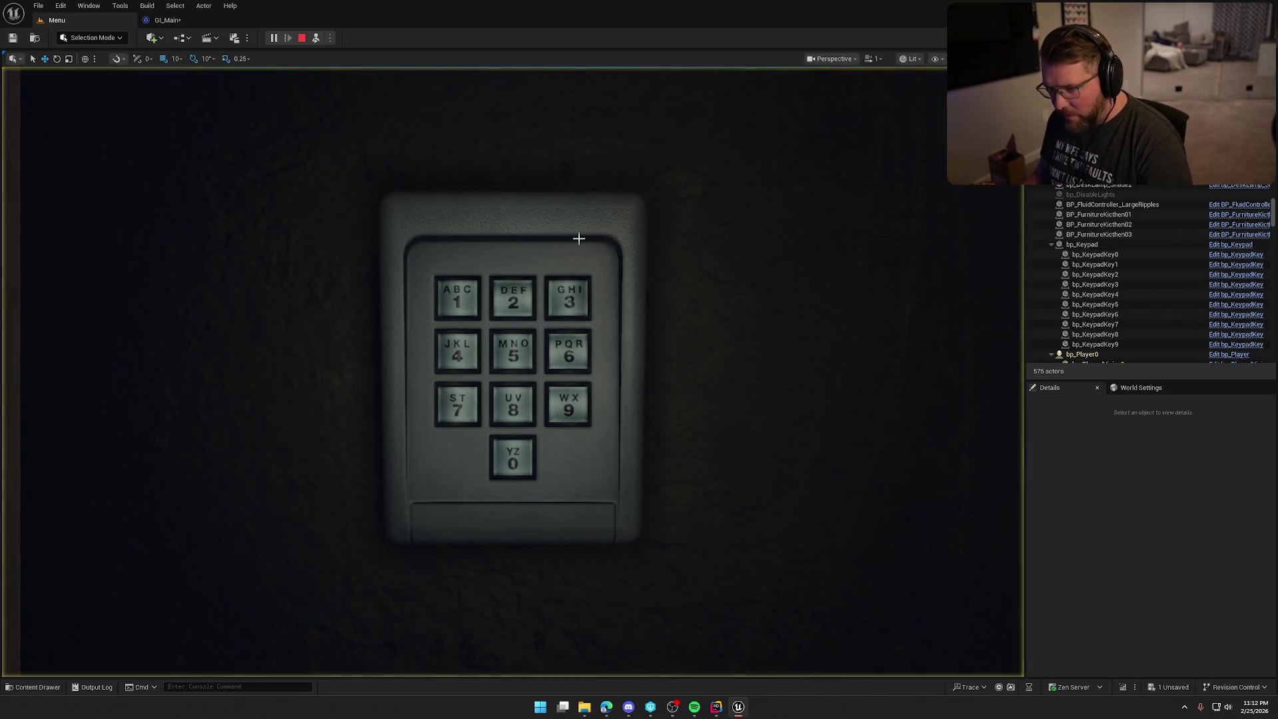
left_click(580, 241)
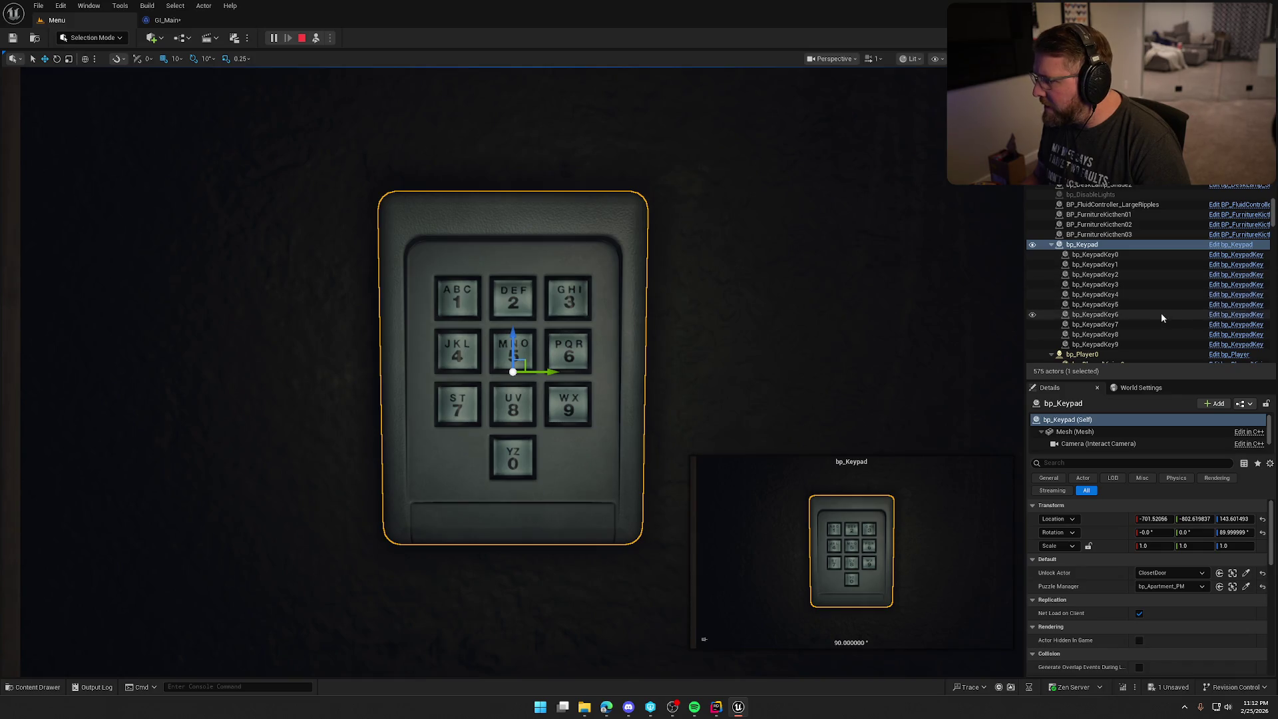
scroll(1164, 306, "down", 2)
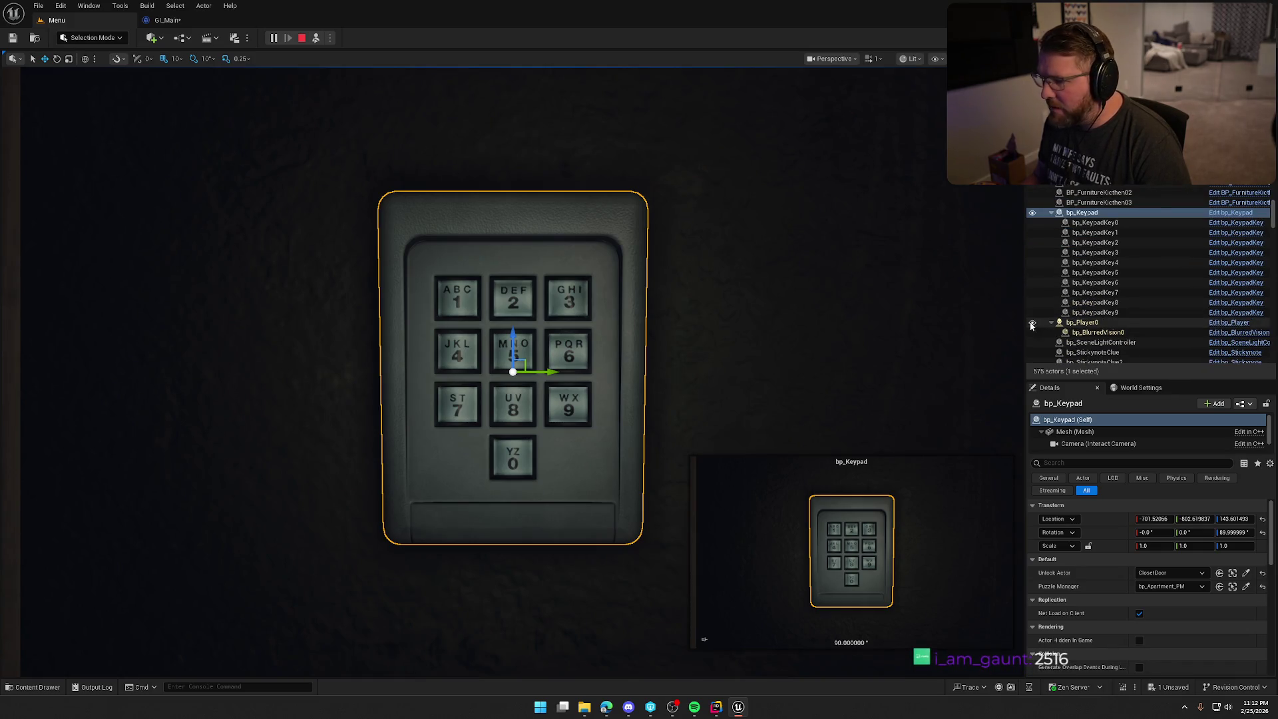
type("a")
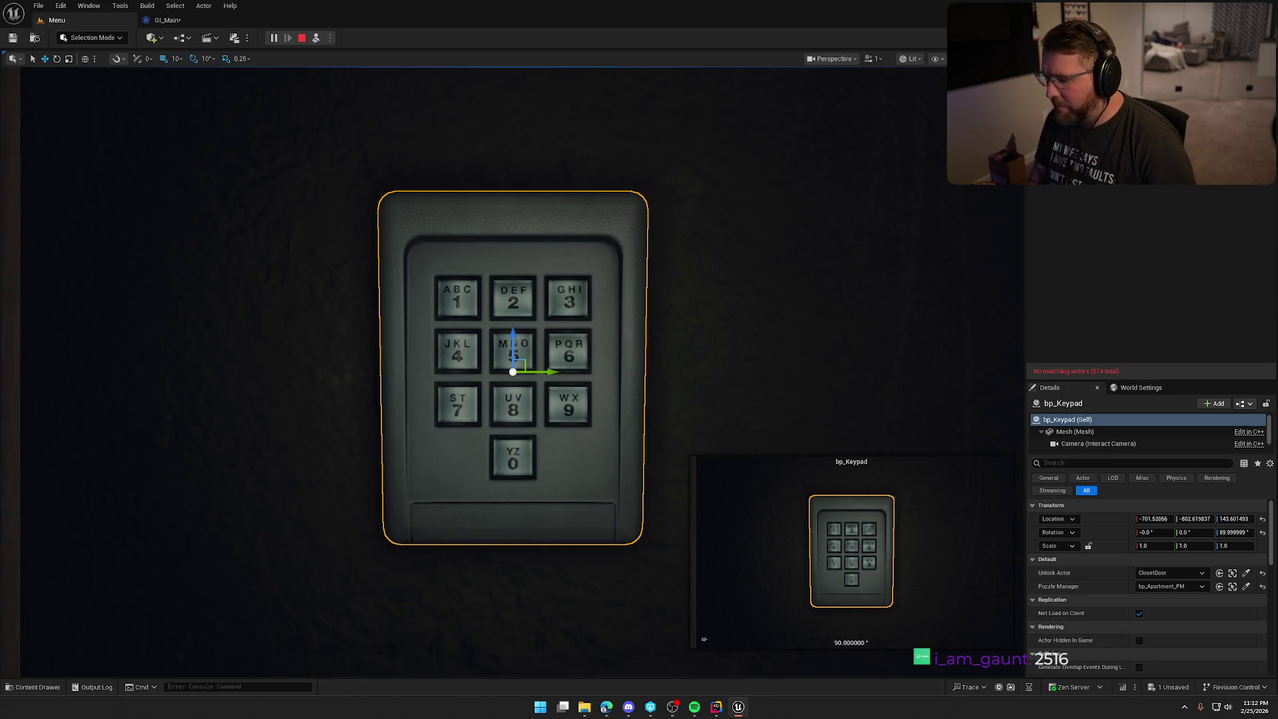
key("BackSpace")
type("key")
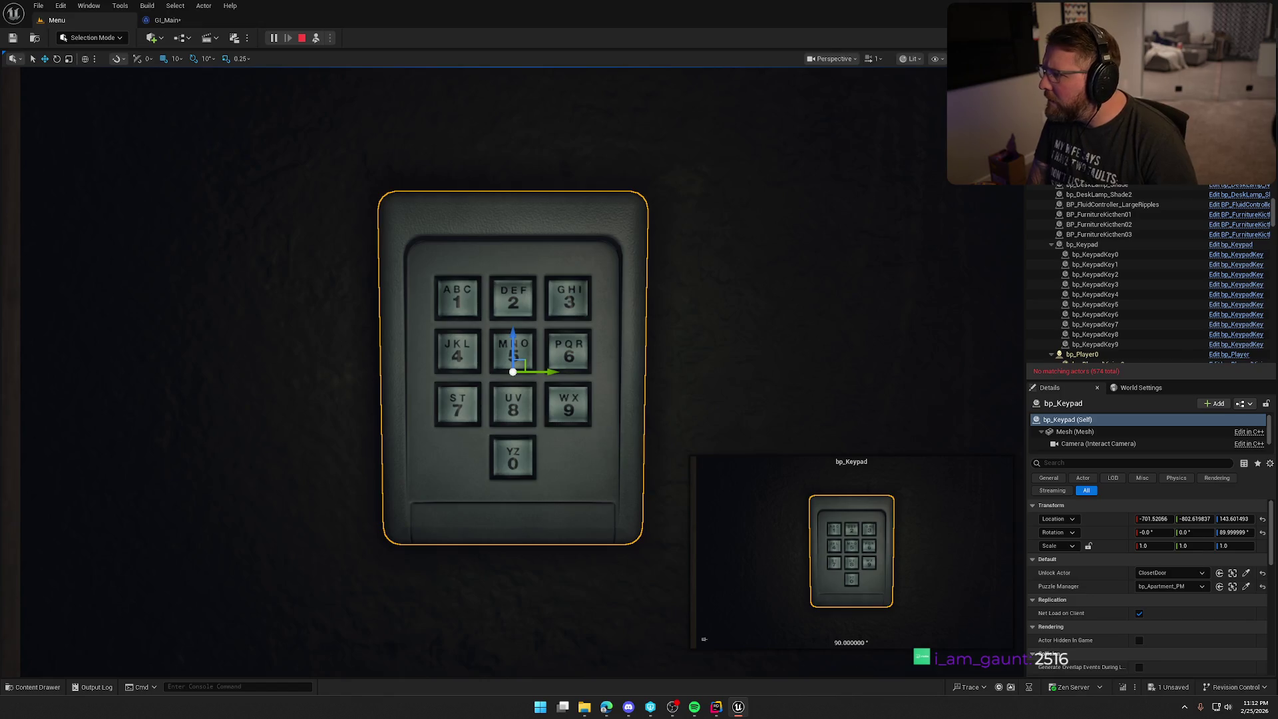
type("key")
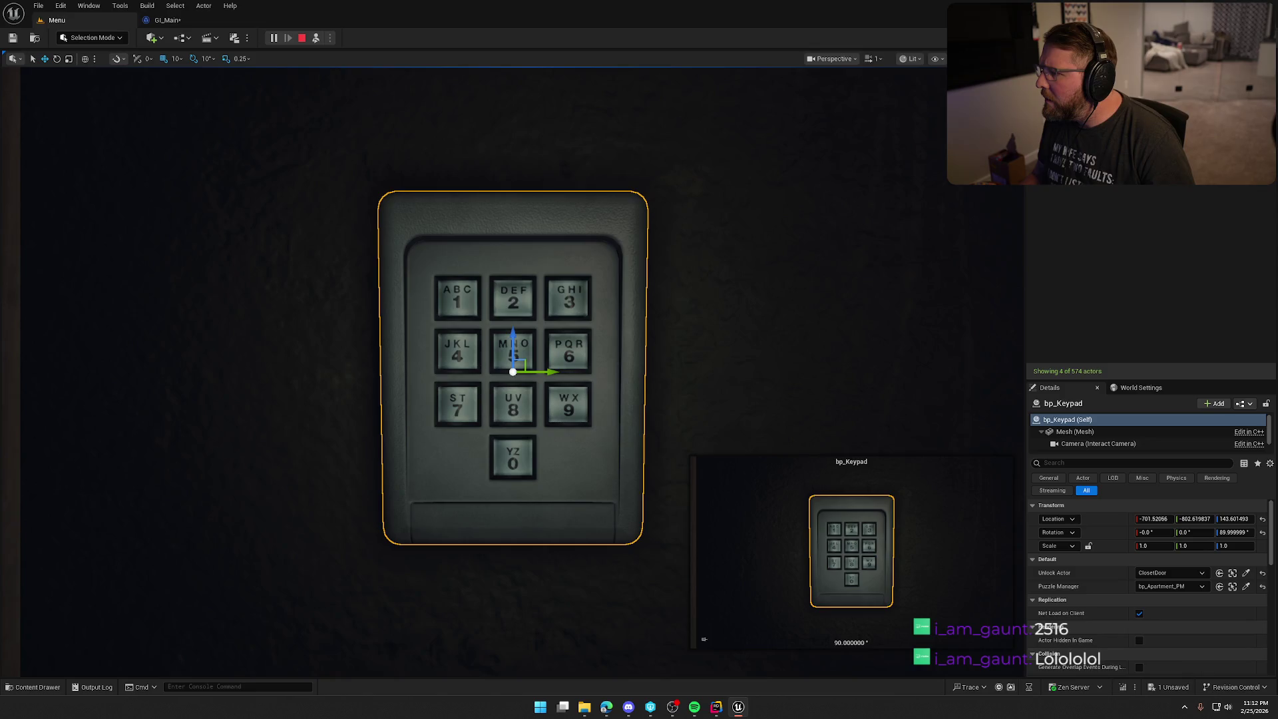
key("Down")
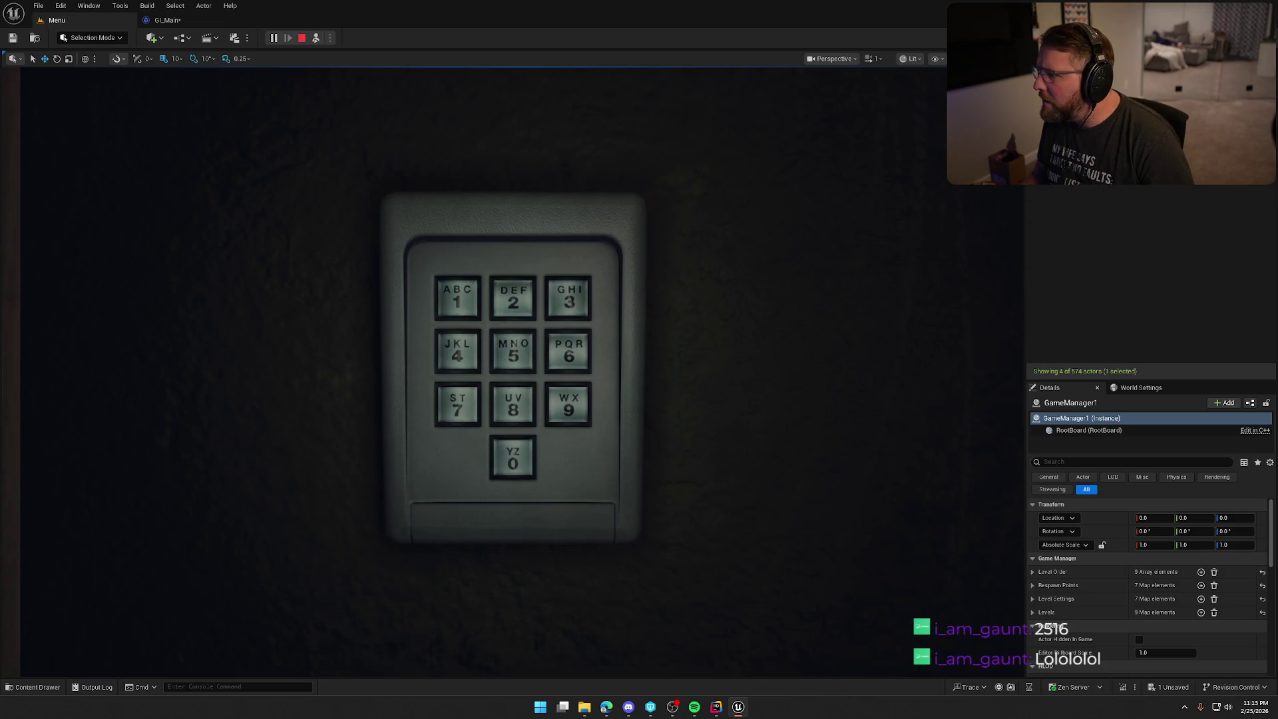
key("Escape")
type("de")
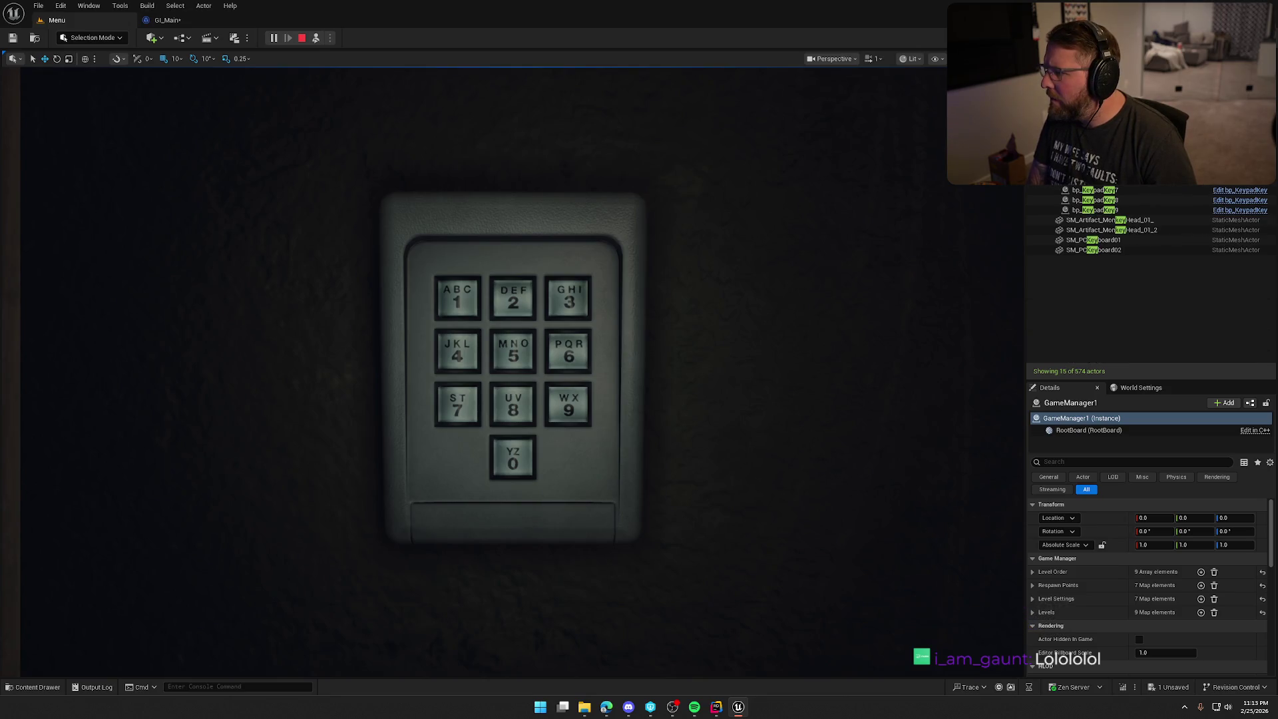
key("Escape")
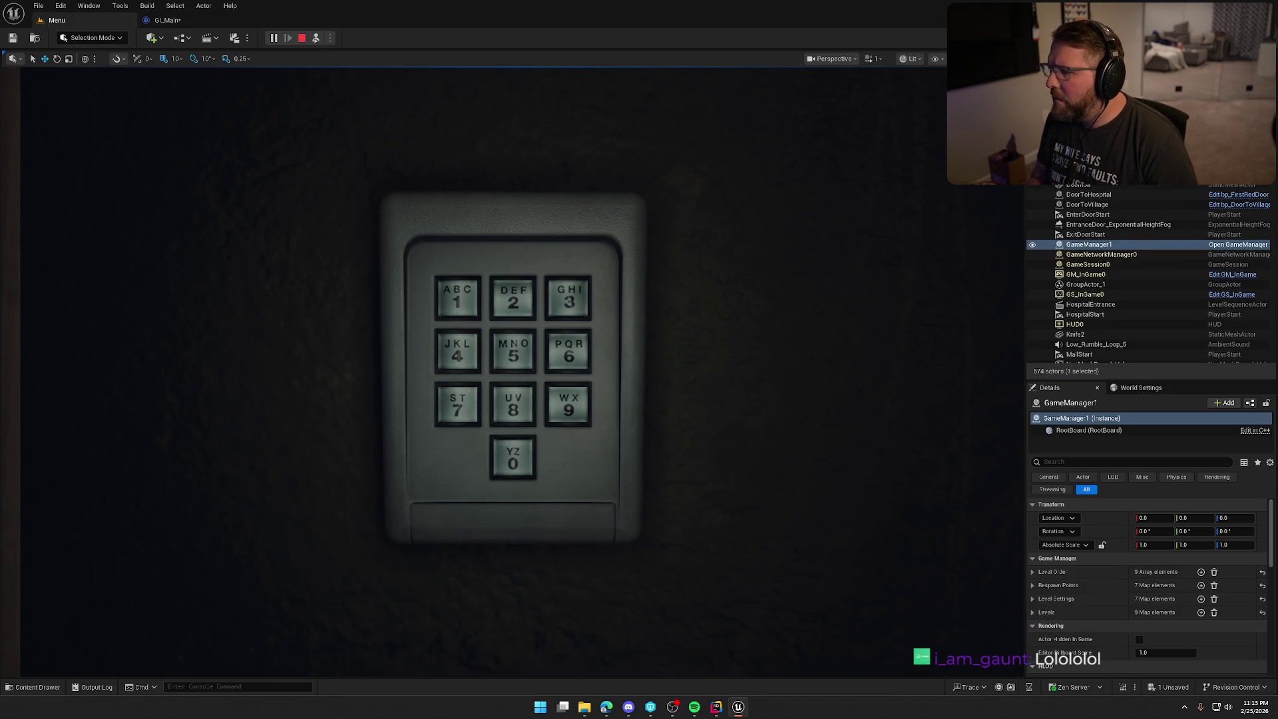
- Click into the viewport to regain control, then right-click out of the keypad close-up
left_click(655, 279)
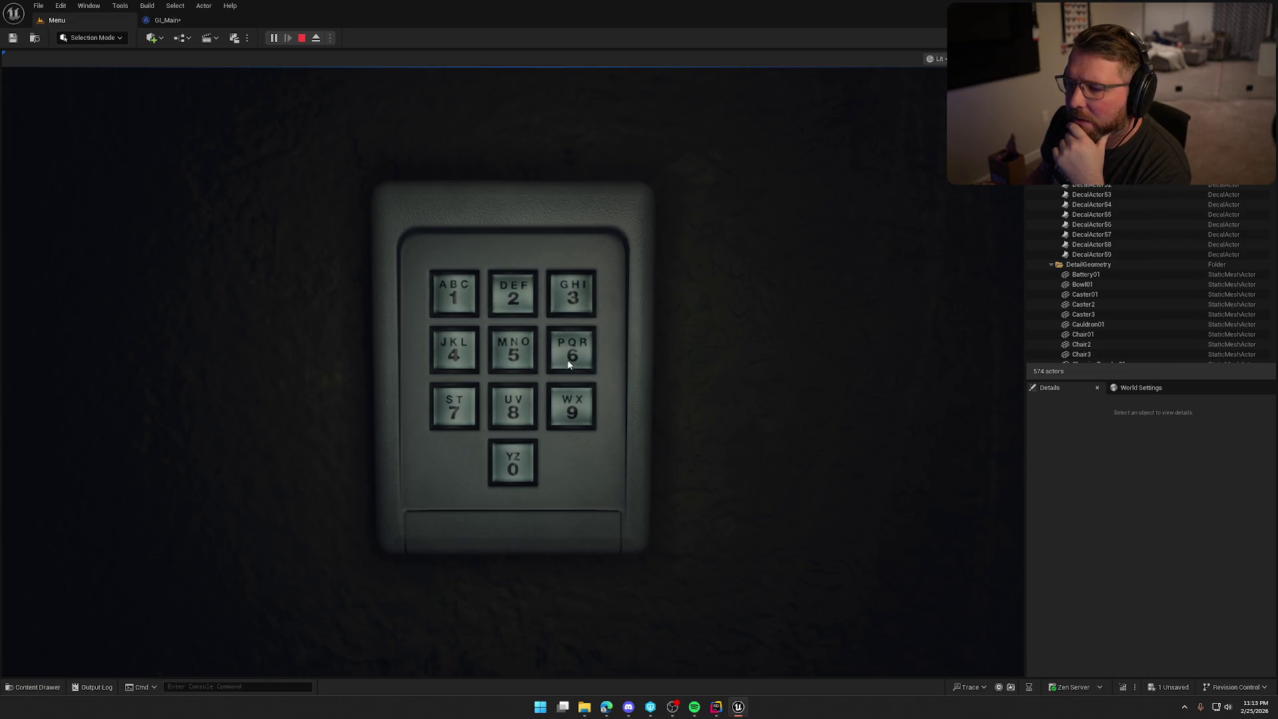
right_click(621, 358)
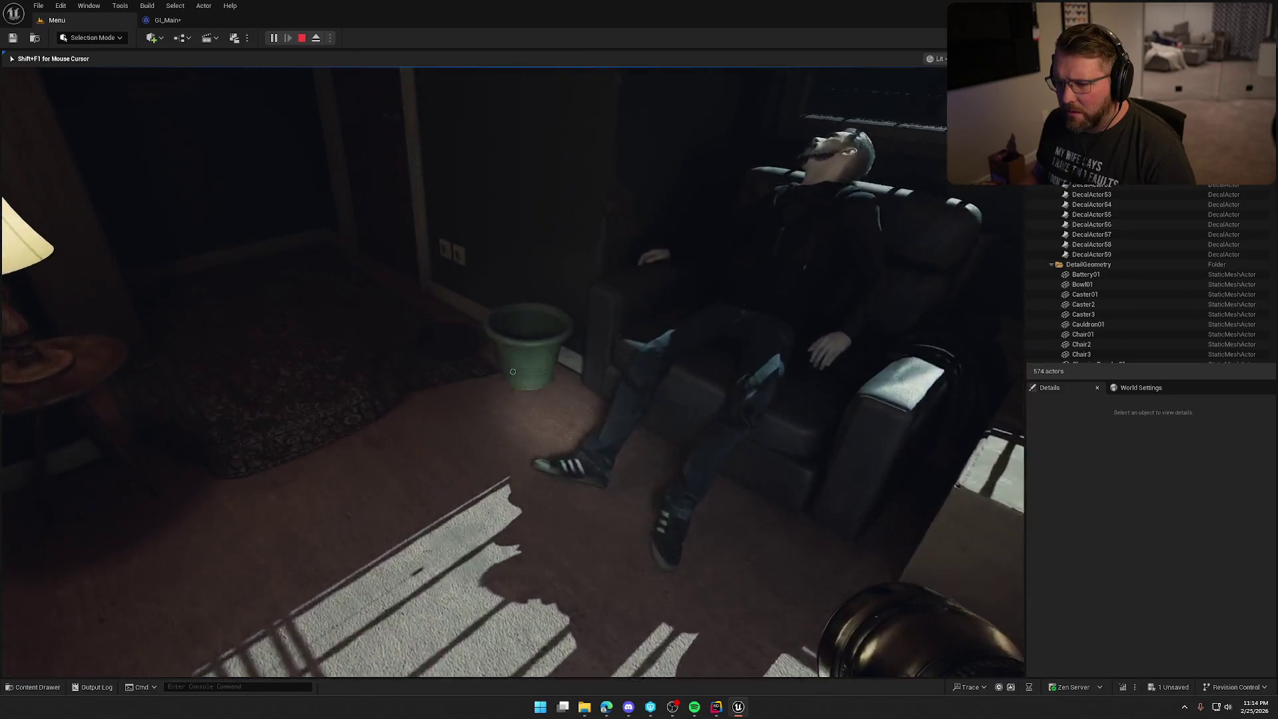
- Walk through the hallway to the kitchen table, back to the lamp-lit room, and press E at the keypad
key("w")
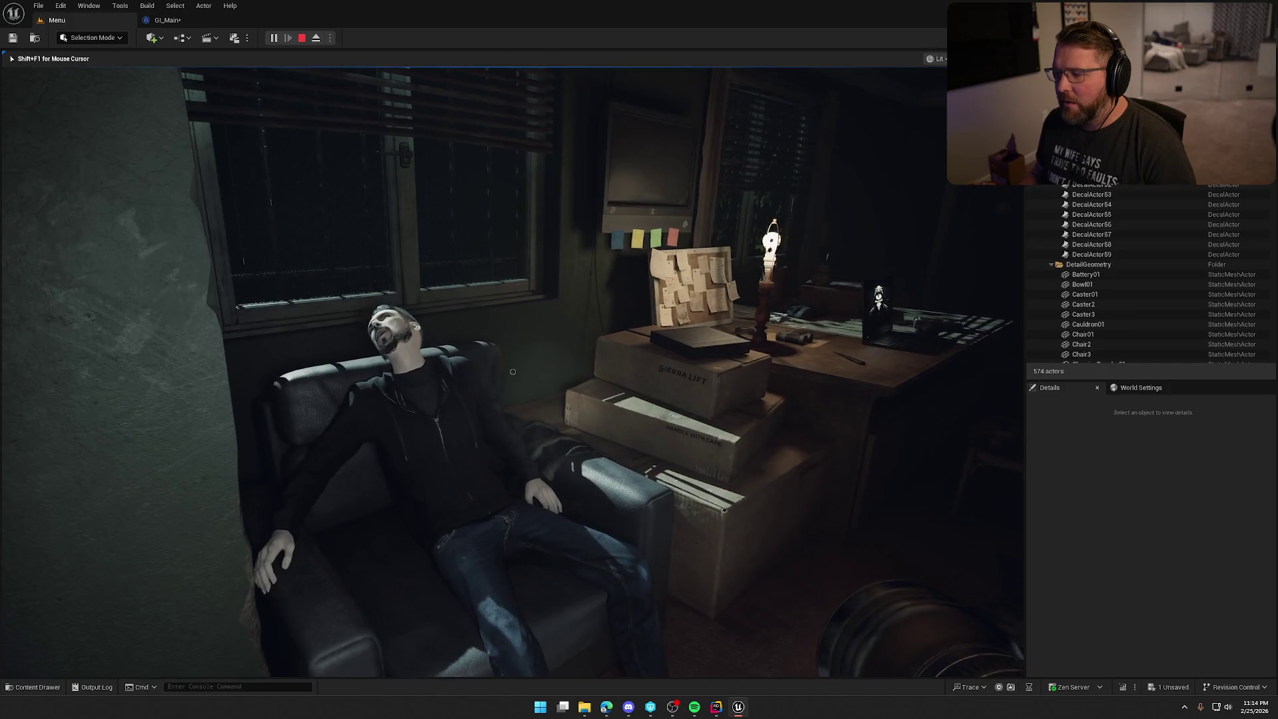
key("w")
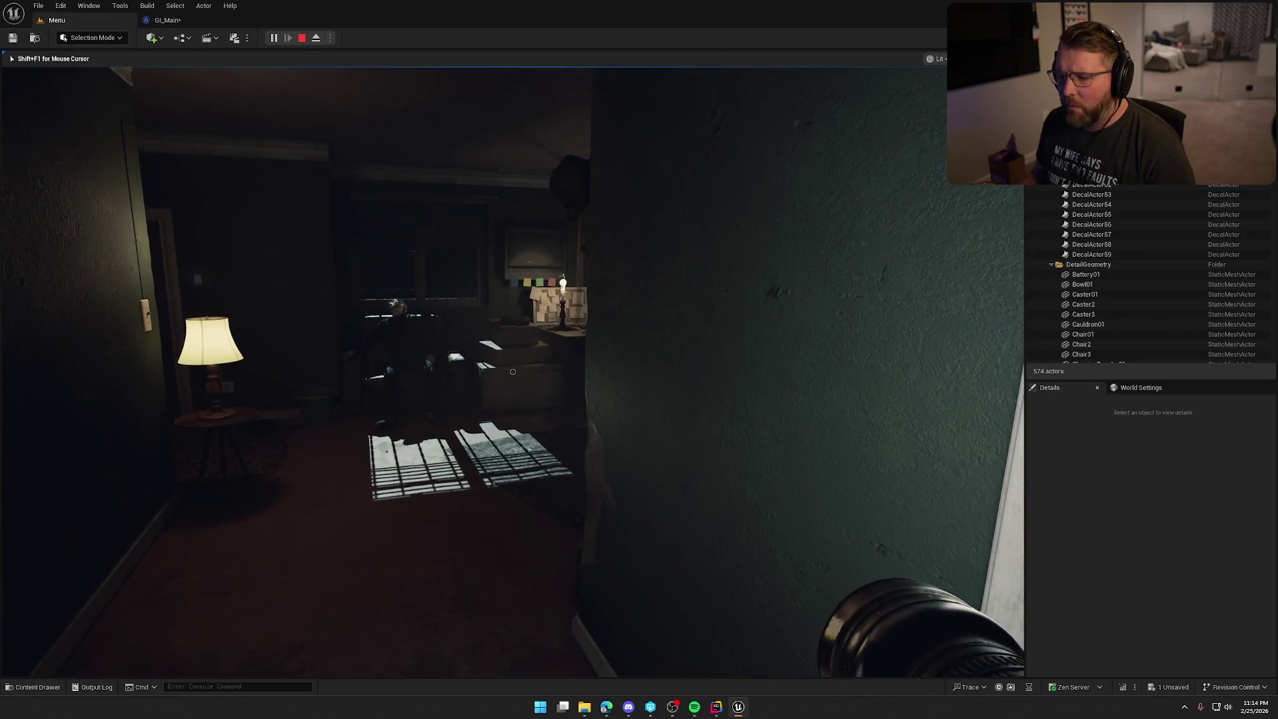
key("w")
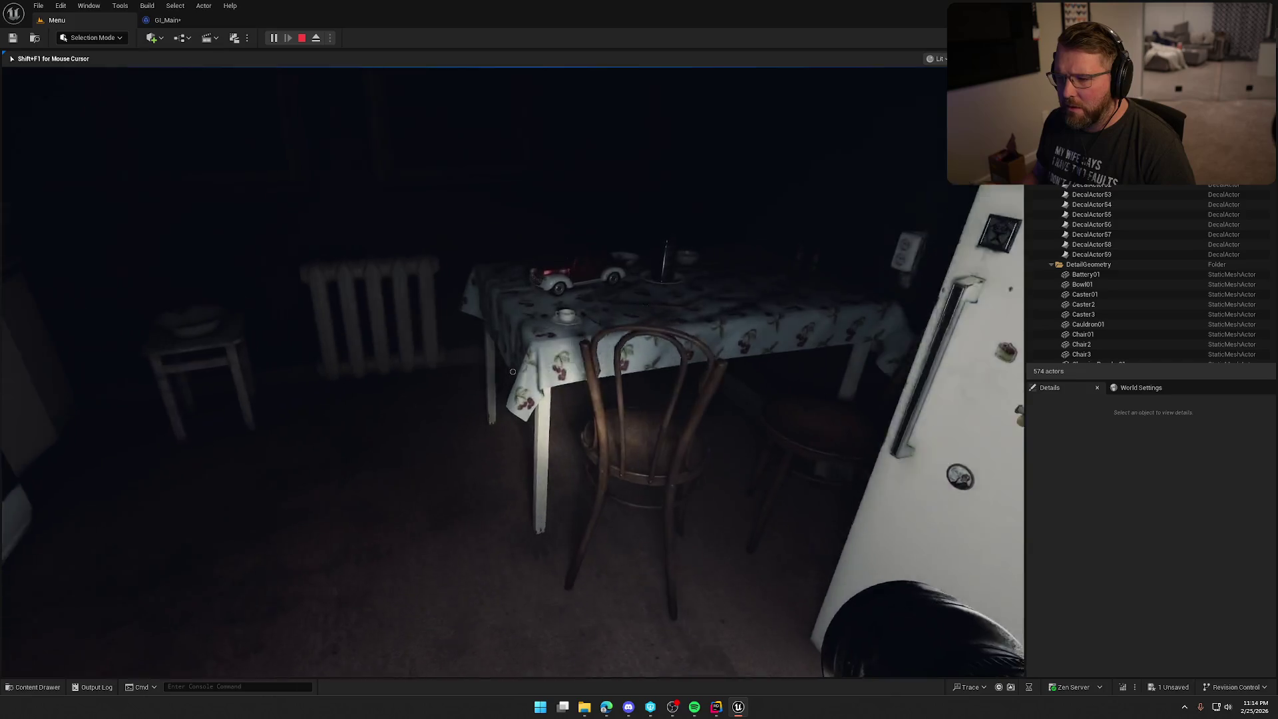
key("w")
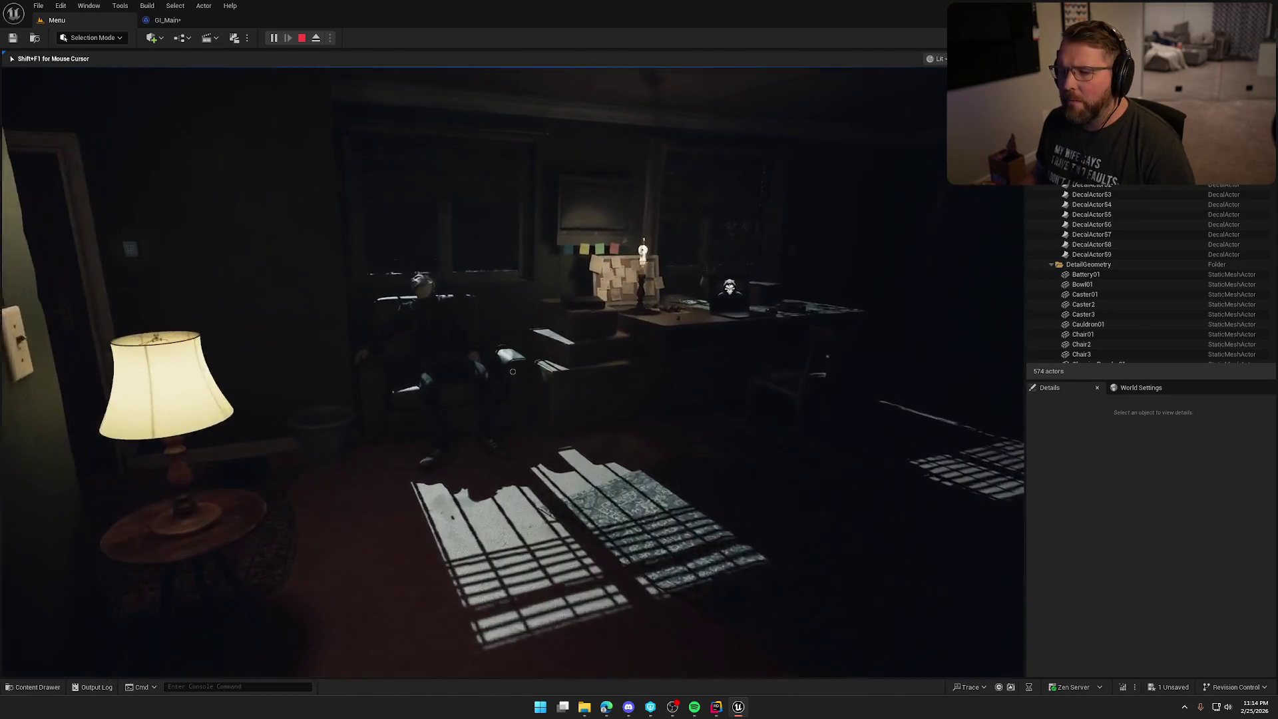
key("e")
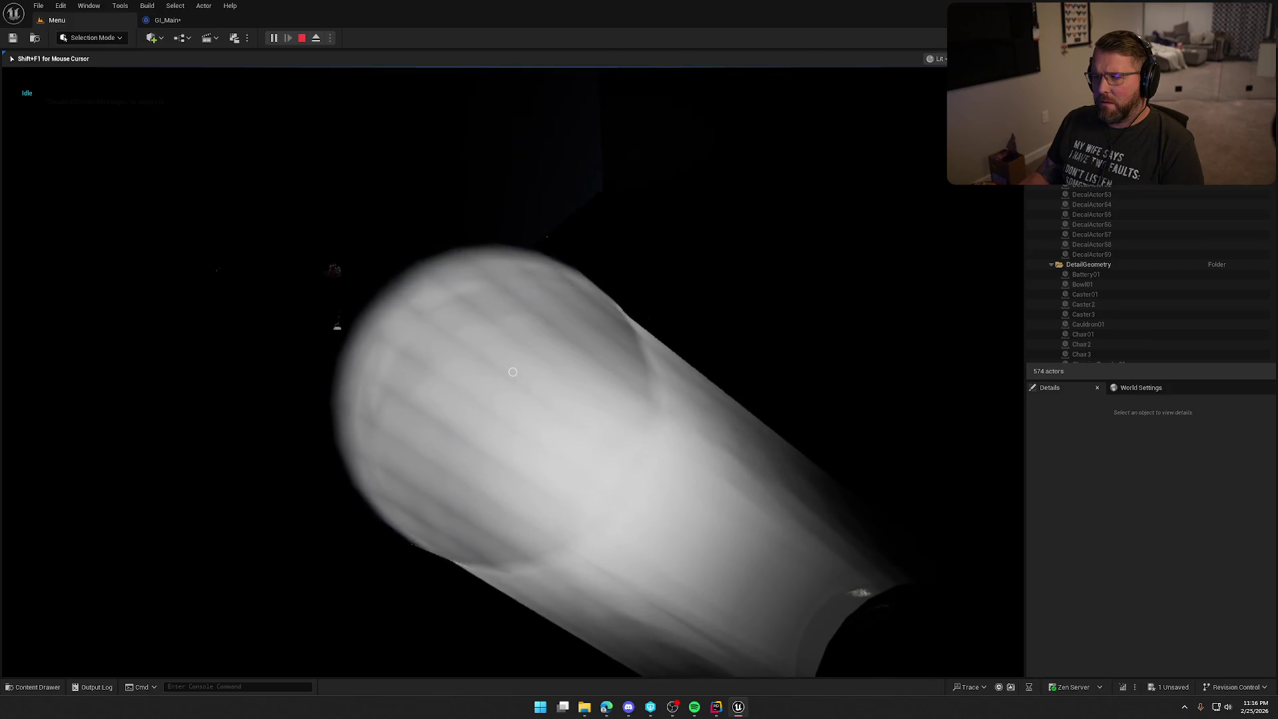
- Stop the playtest and open the Hospital level from Maps > Sublevels, saving pending changes
key("Escape")
key("ctrl+space")
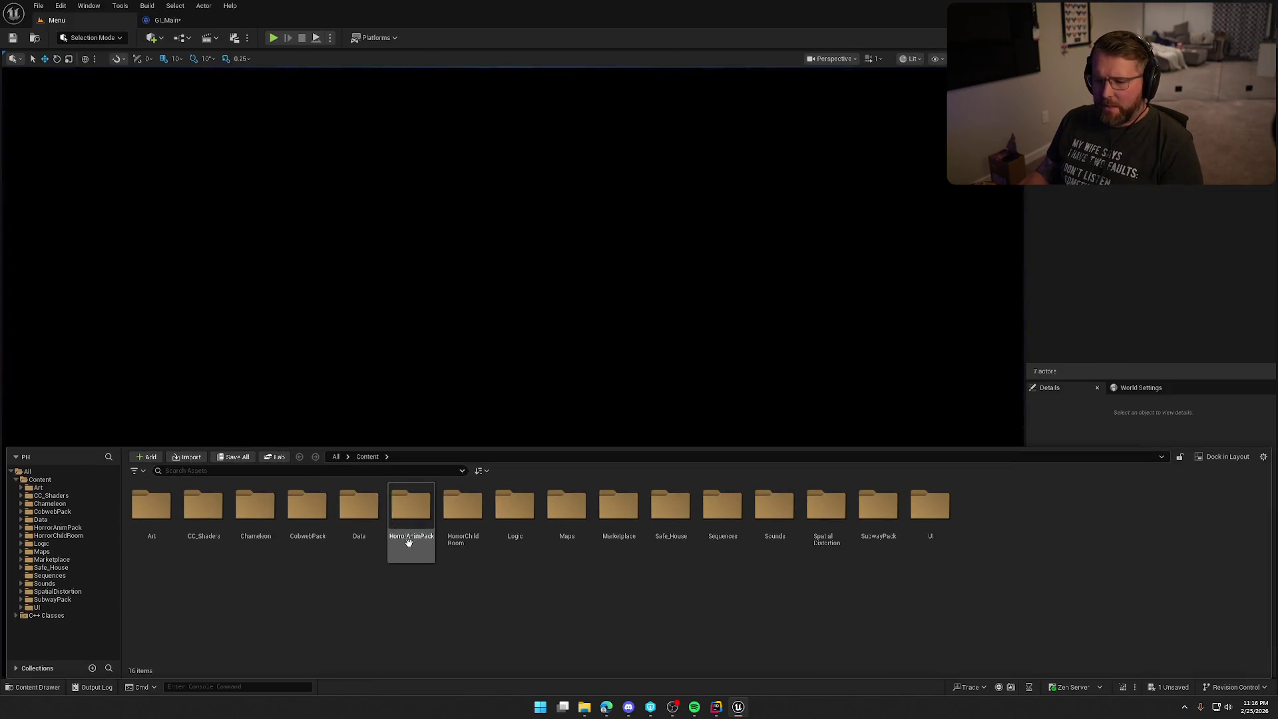
left_click(52, 551)
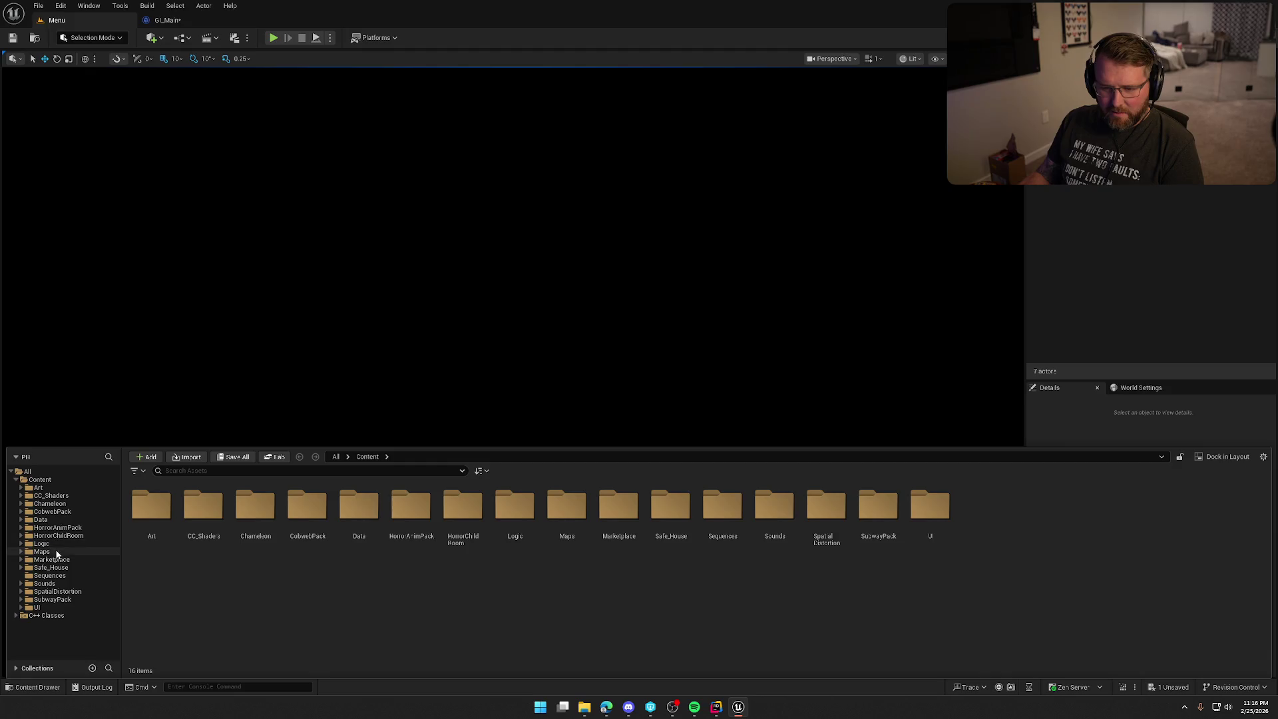
double_click(152, 507)
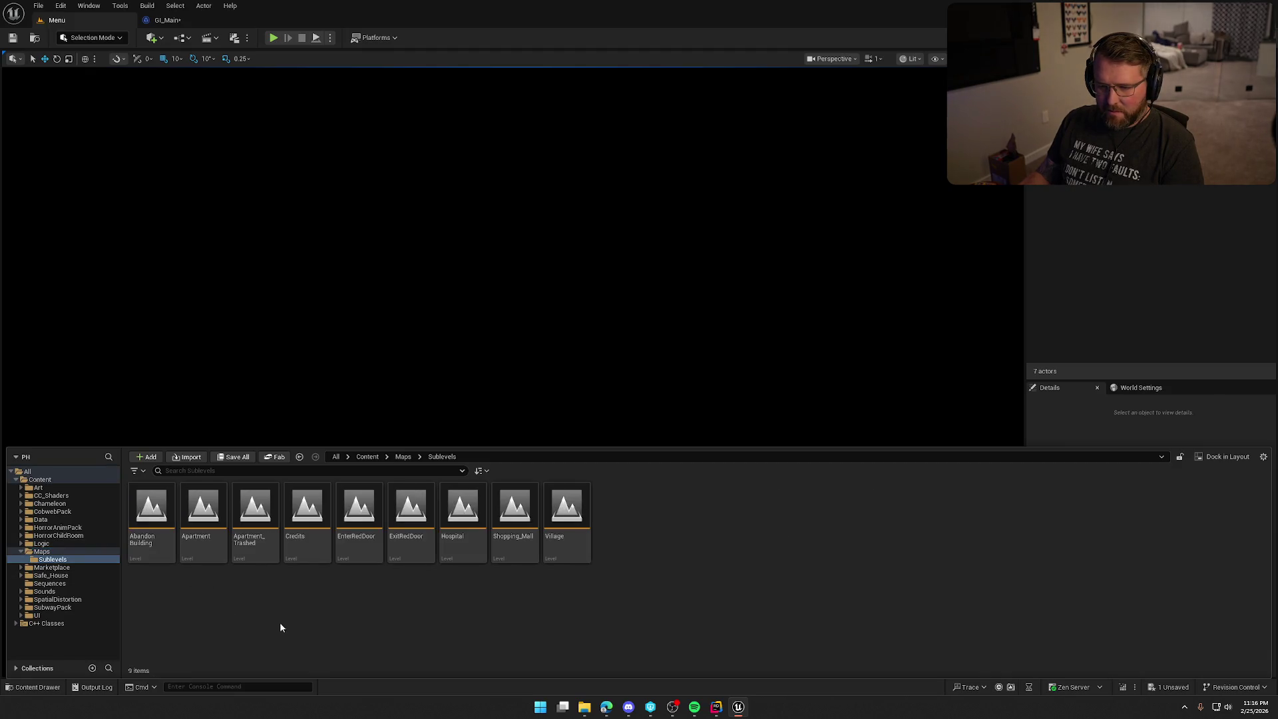
double_click(463, 507)
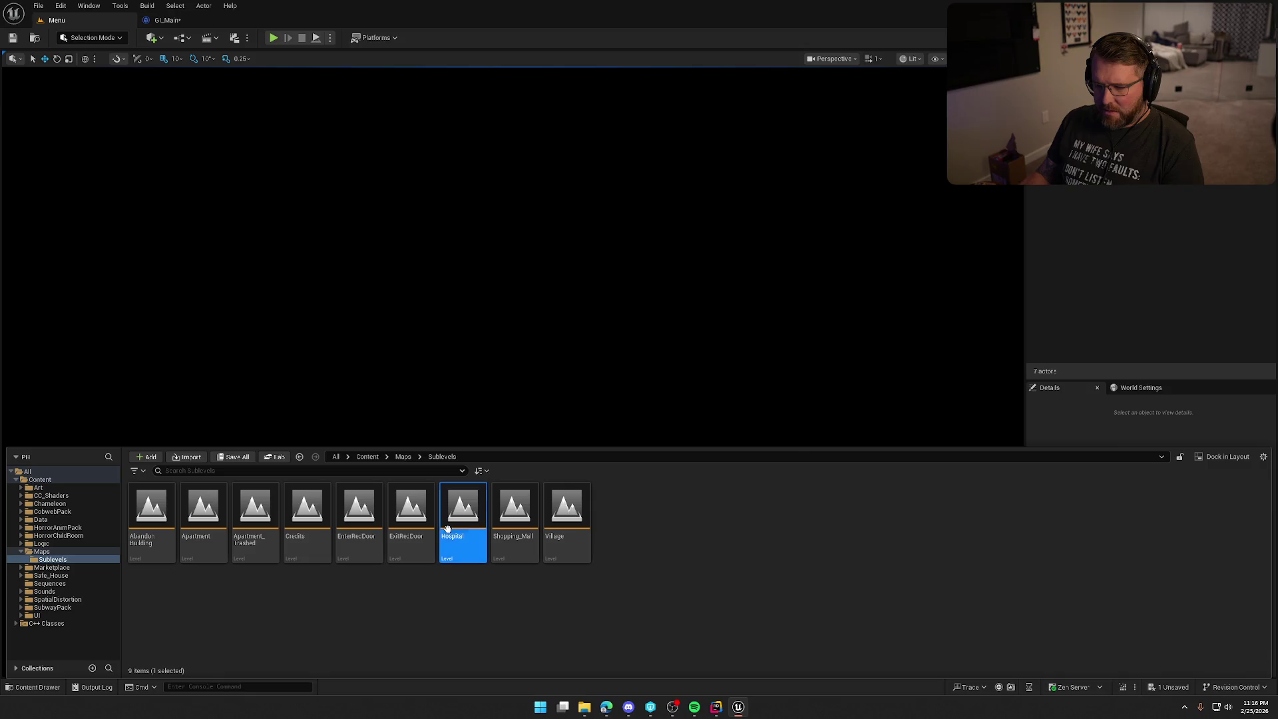
left_click(670, 468)
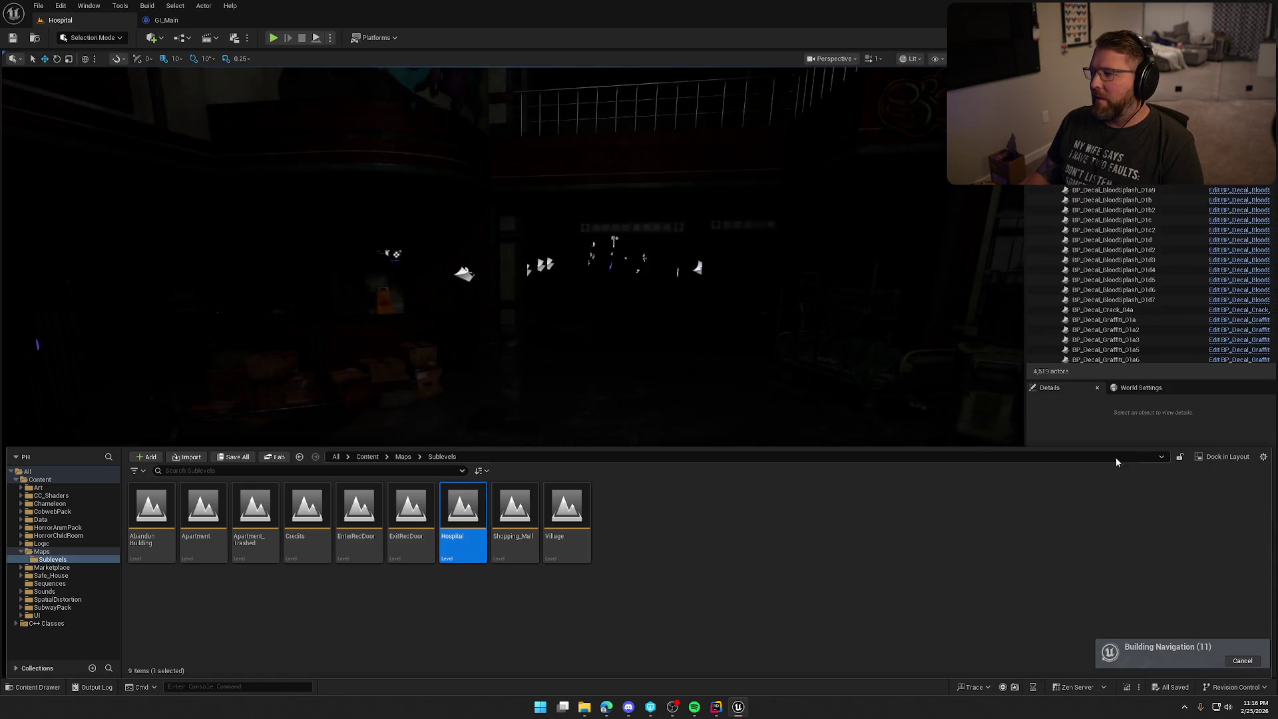
left_click(1092, 432)
left_click_drag(735, 427, 735, 479)
scroll(735, 427, "down", 2)
mouse_move(534, 364)
left_mouse_down()
mouse_move(533, 337)
mouse_move(533, 364)
left_mouse_up()
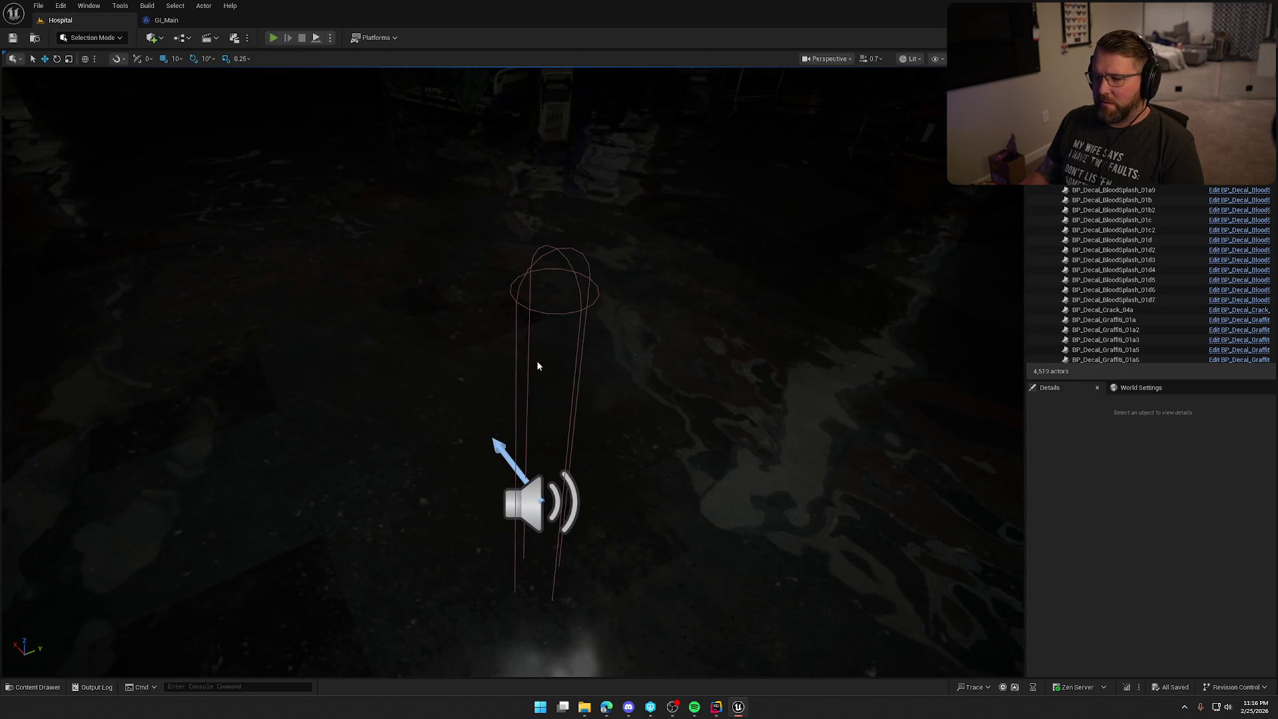
- Run a quick test play, dismiss the error log, and set GameMode Override to GM_InGame
key("alt+p")
key("Escape")
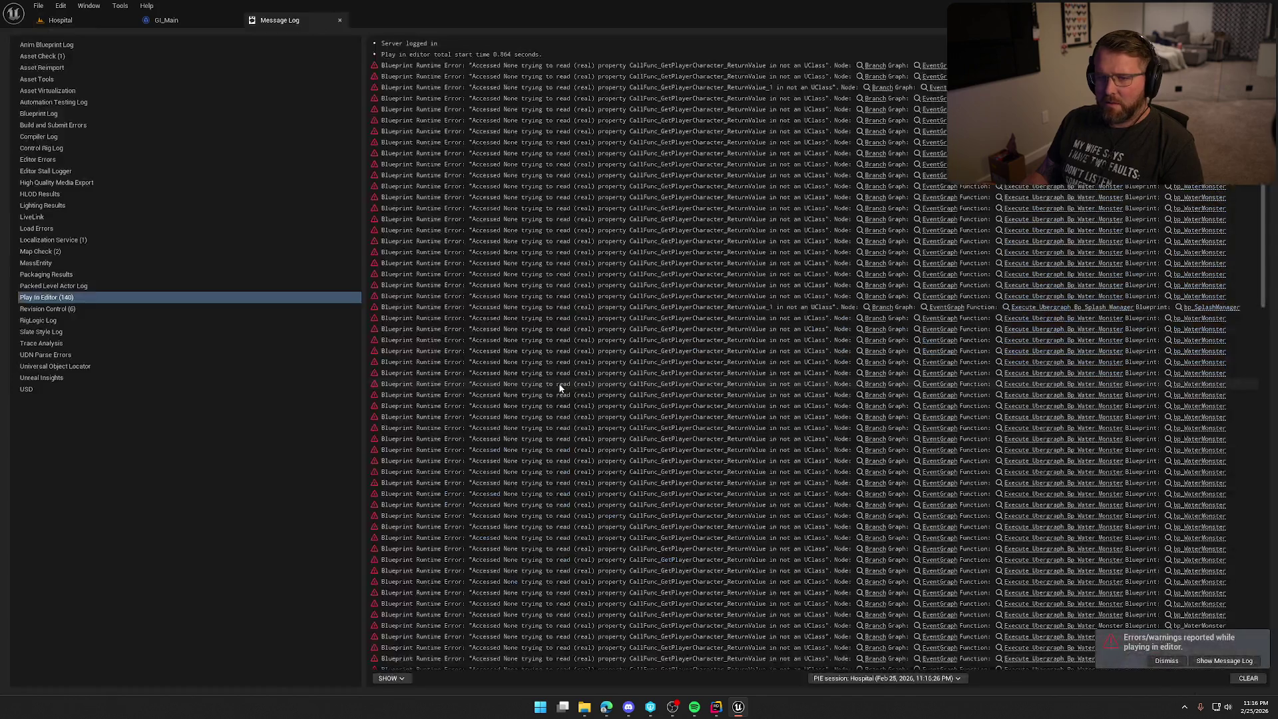
left_click(307, 20)
left_click(86, 20)
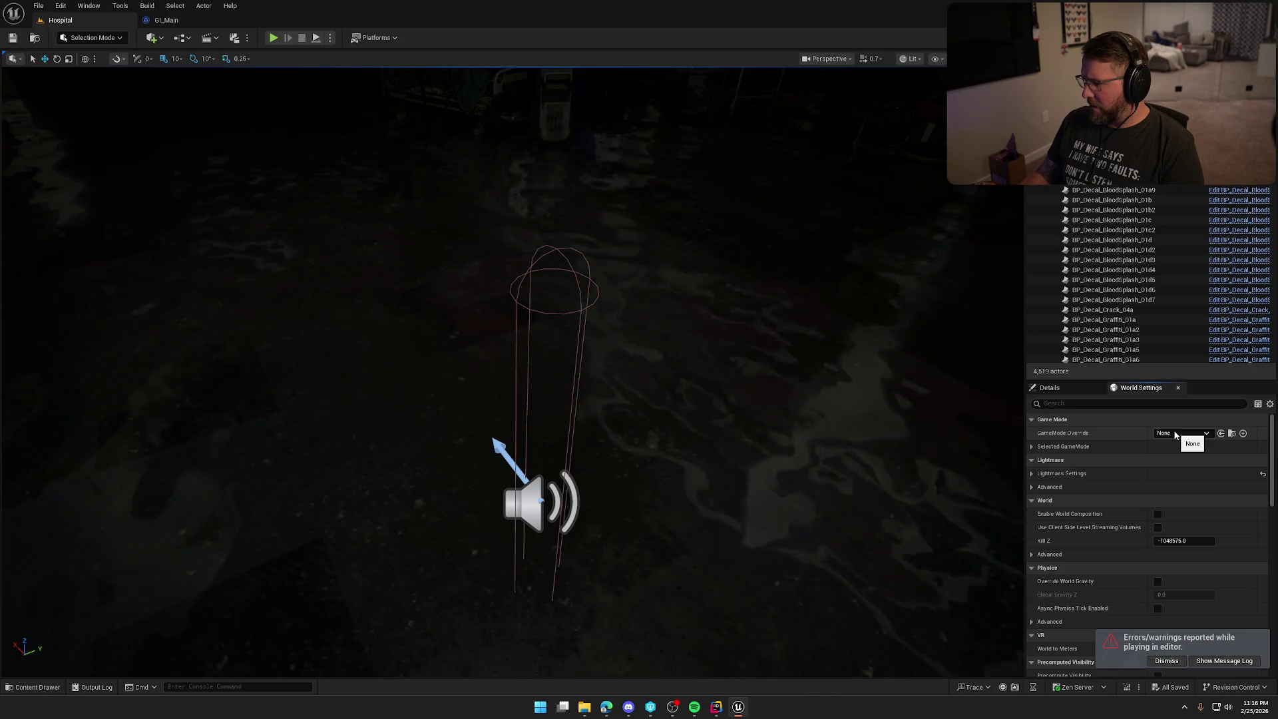
left_click(1175, 435)
left_click(1176, 520)
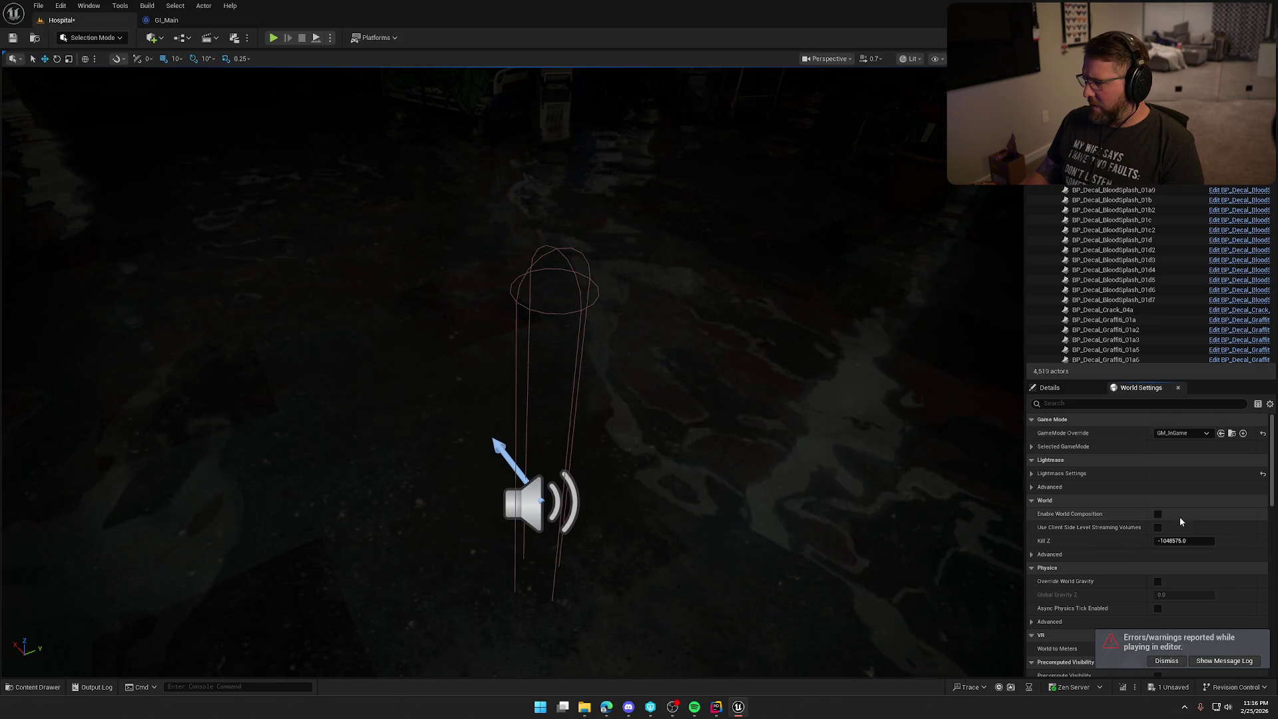